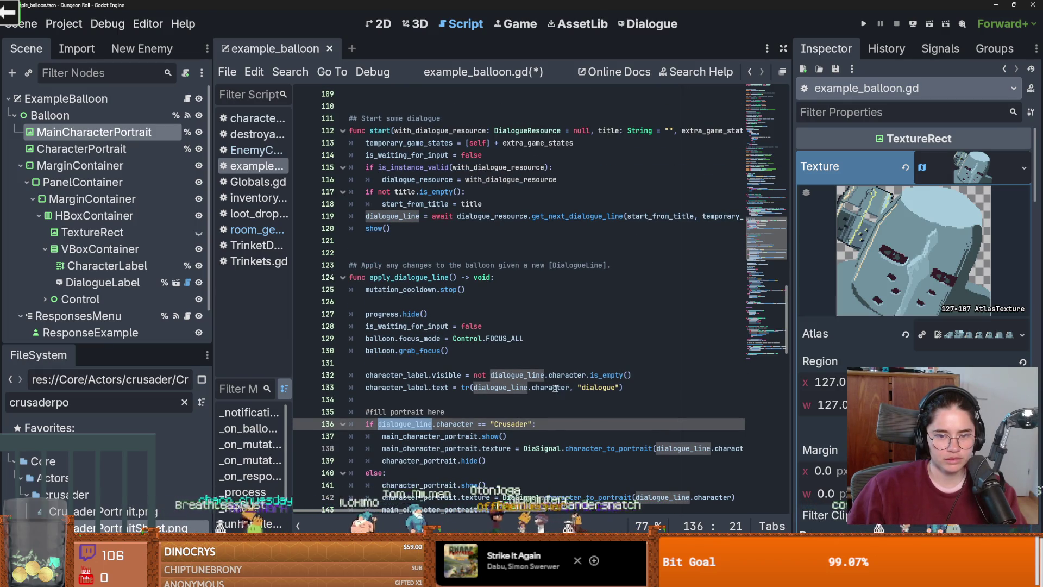
Widen the example_balloon.gd code area by dragging the Inspector splitter to the right.
scroll(566, 391, "down", 1)
left_click(440, 388)
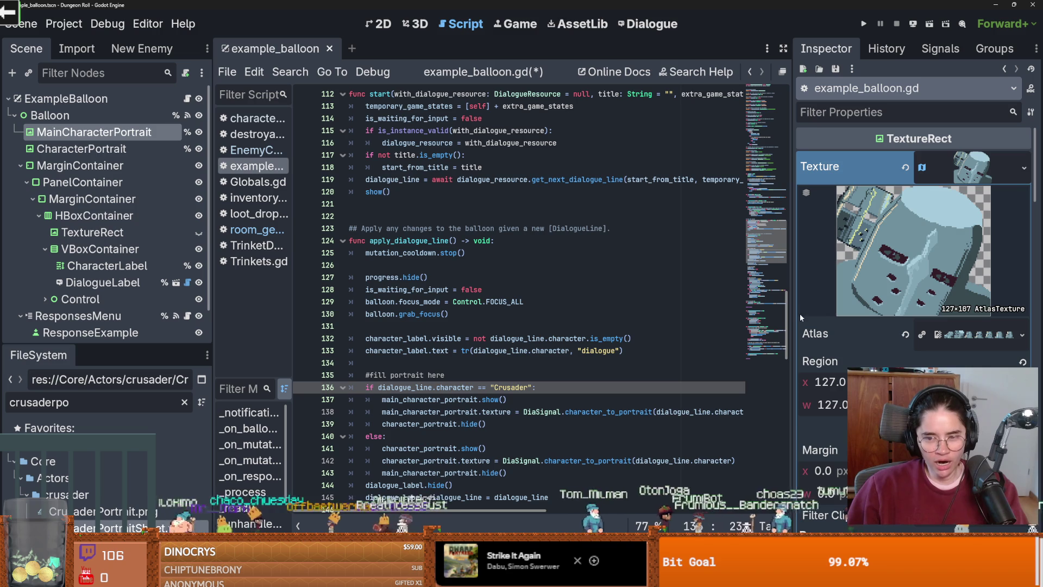
left_click_drag(797, 314, 968, 332)
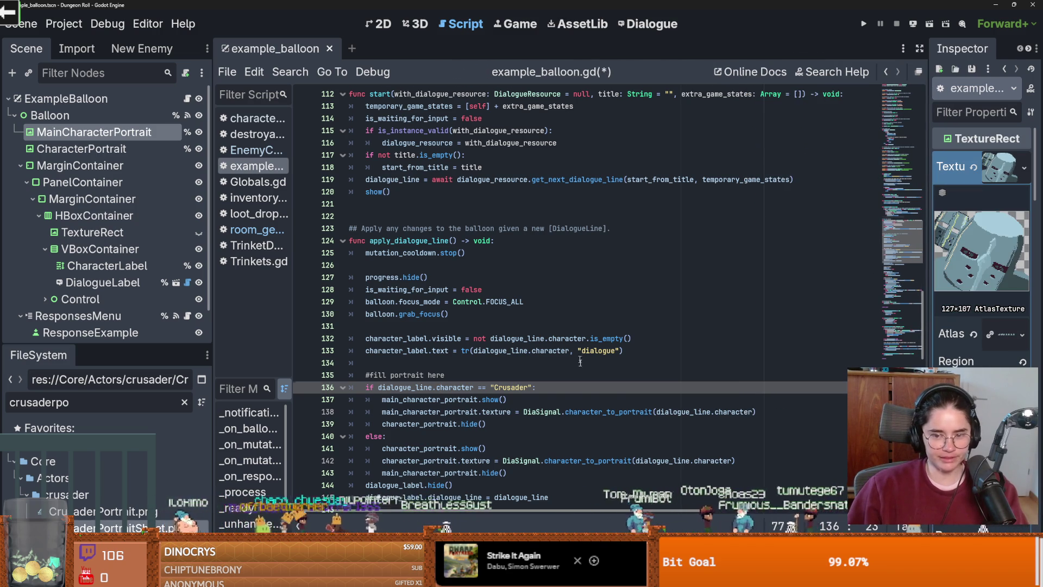
Scroll example_balloon.gd back to line 1 to show the class and its exported dialogue settings.
scroll(580, 361, "up", 20)
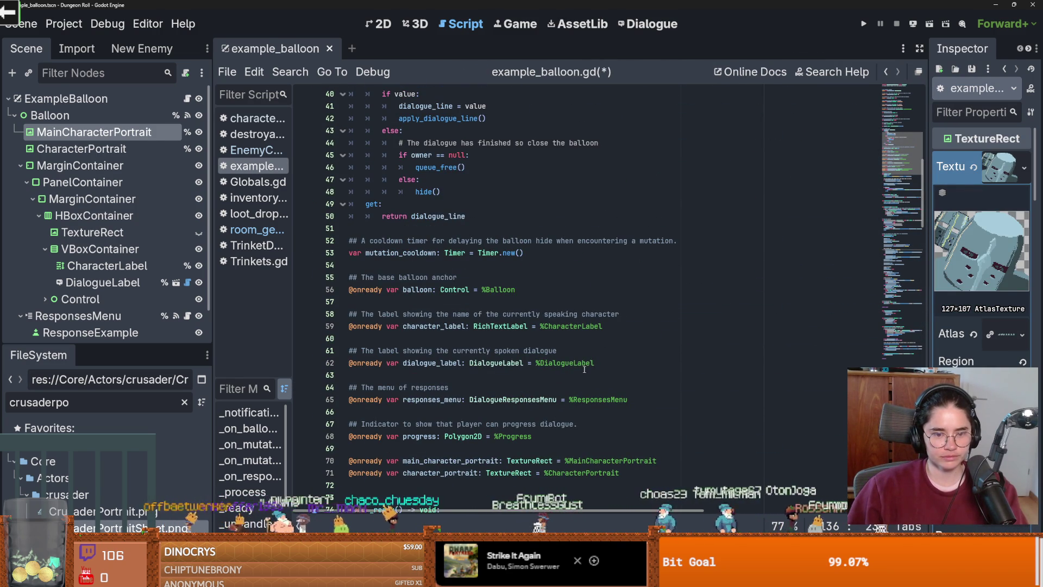
scroll(584, 369, "up", 5)
scroll(584, 369, "up", 8)
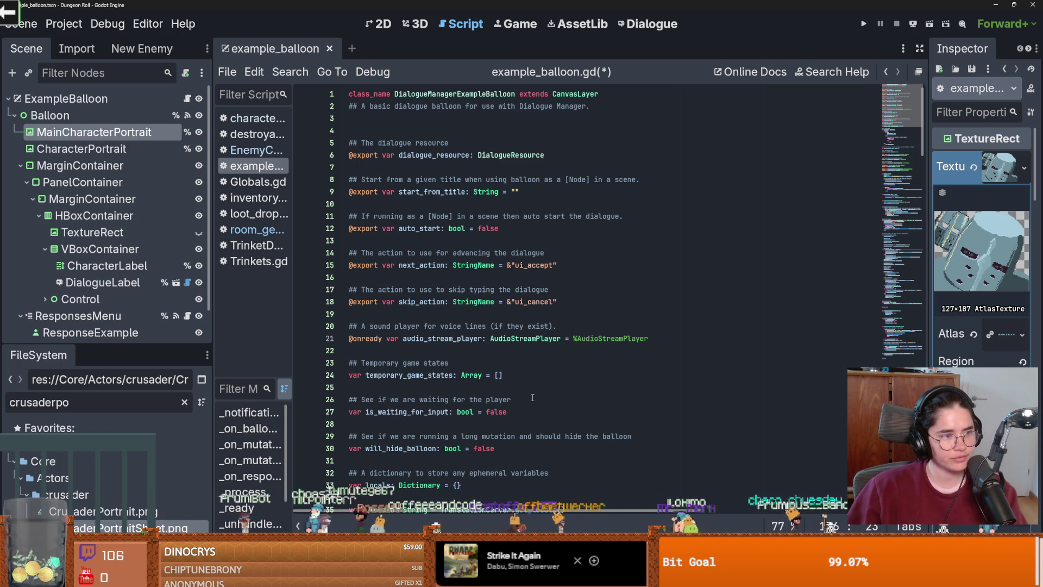
scroll(532, 397, "down", 2)
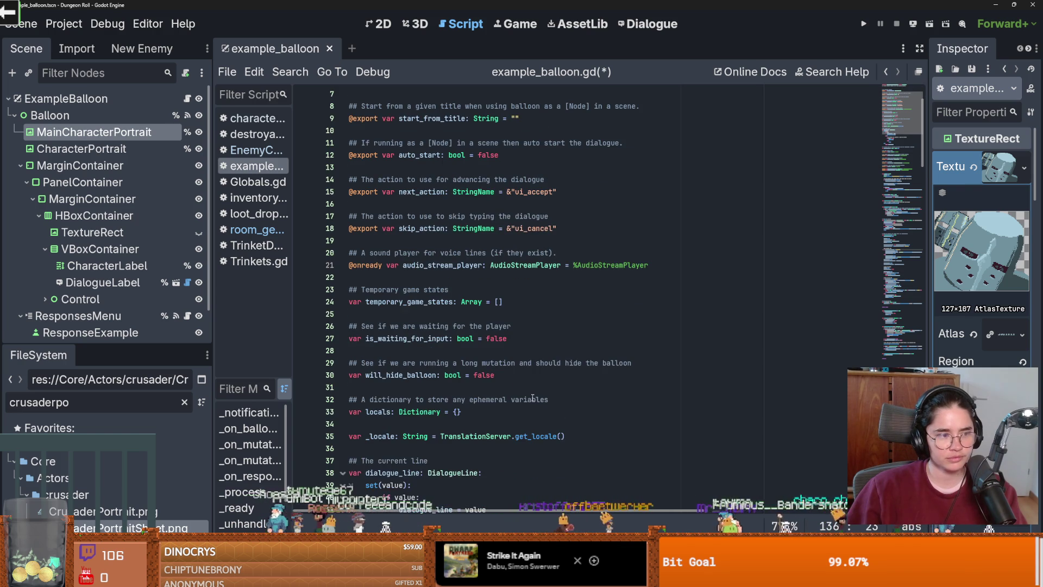
scroll(532, 398, "up", 1)
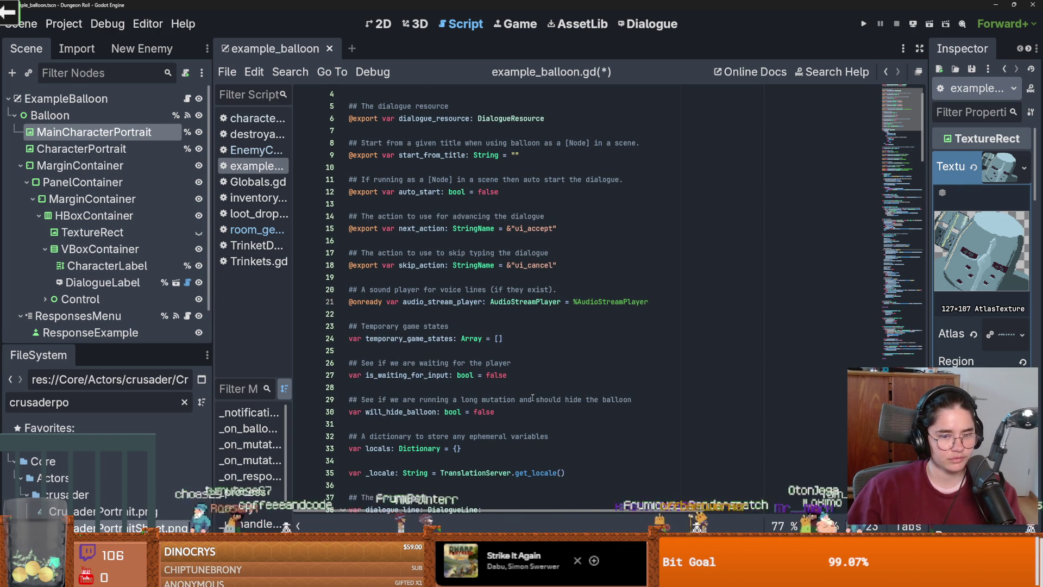
scroll(532, 398, "down", 1)
scroll(532, 398, "up", 1)
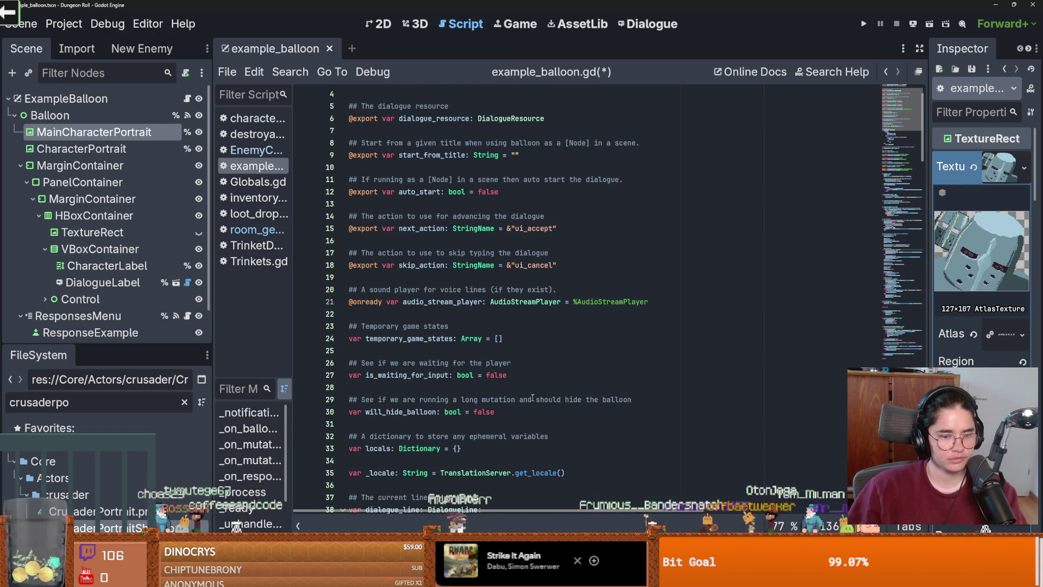
scroll(532, 398, "up", 1)
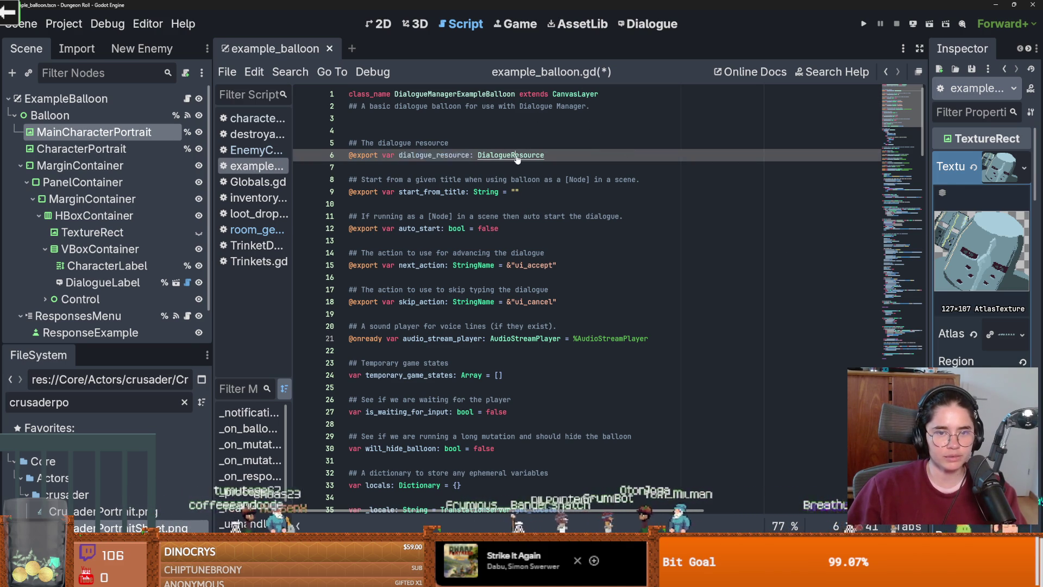
Open dialogue_resource.gd from DialogueResource and highlight every use of titles.
left_click(516, 156, "ctrl")
scroll(491, 231, "down", 2)
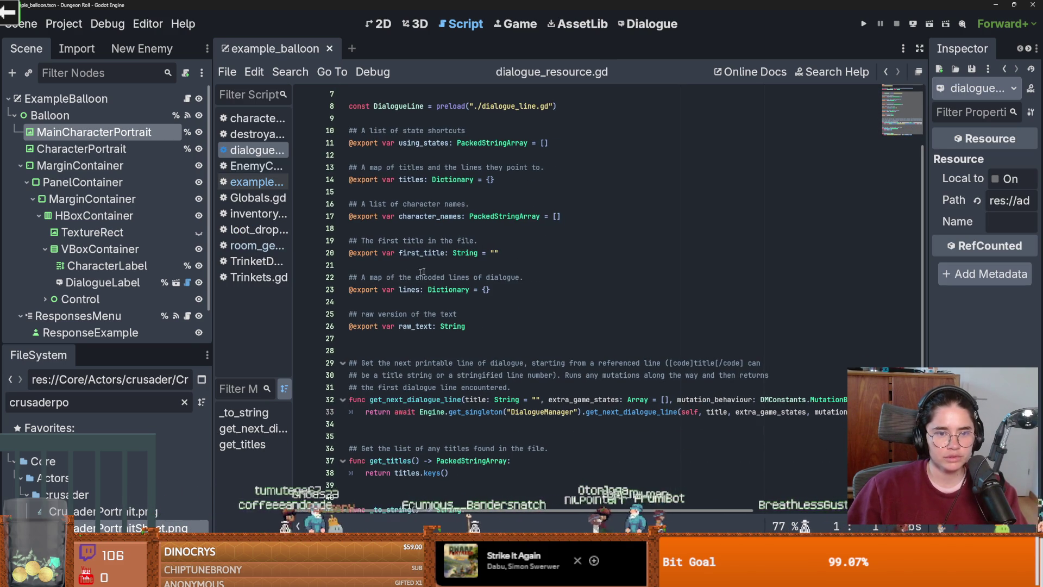
double_click(411, 180)
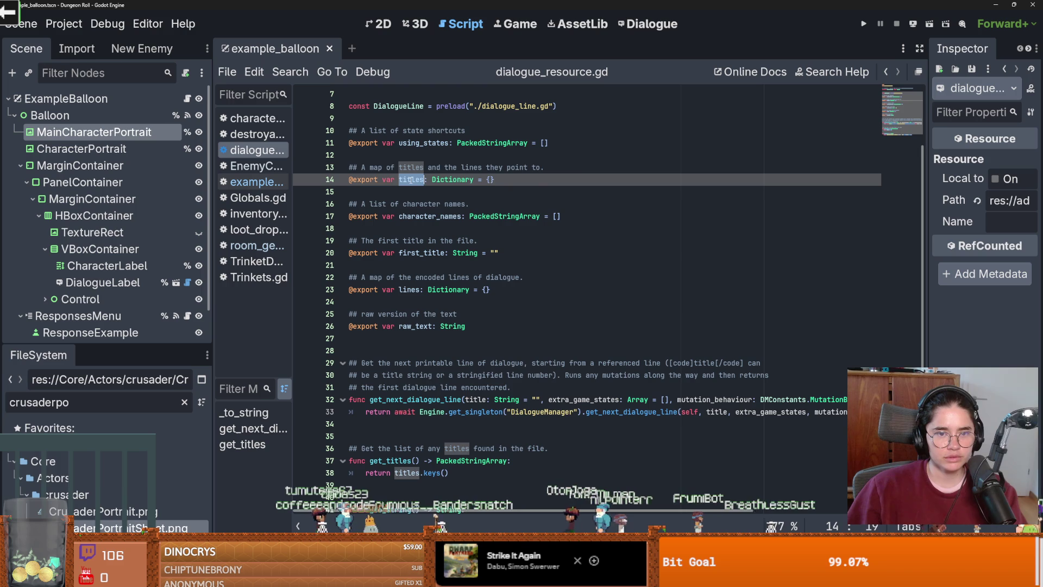
left_click(369, 168)
Scroll through the resource script's character names, then switch to the 'dialogue manager godot' image search.
scroll(402, 228, "down", 1)
scroll(420, 258, "up", 2)
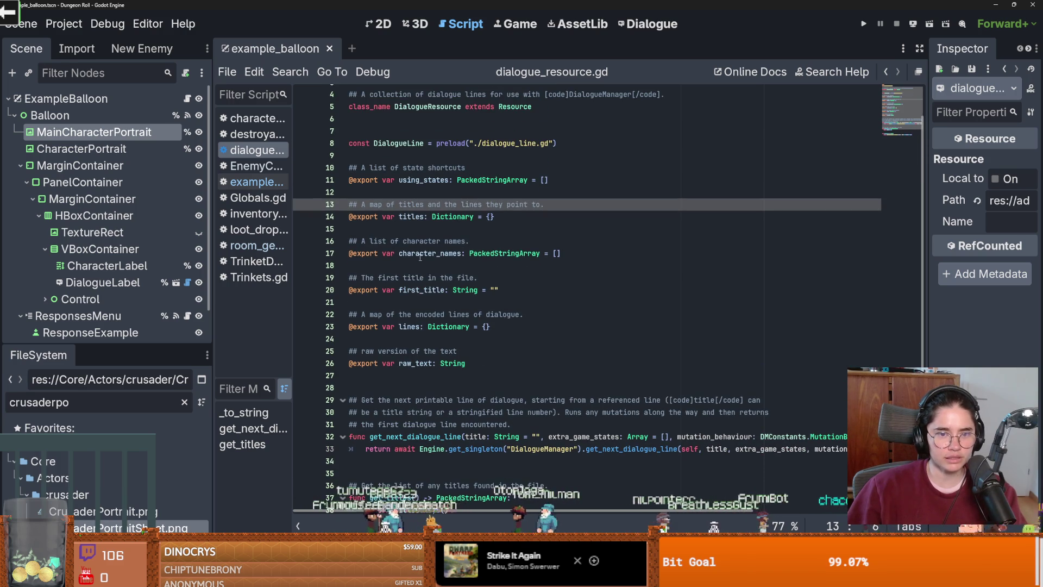
scroll(429, 260, "up", 1)
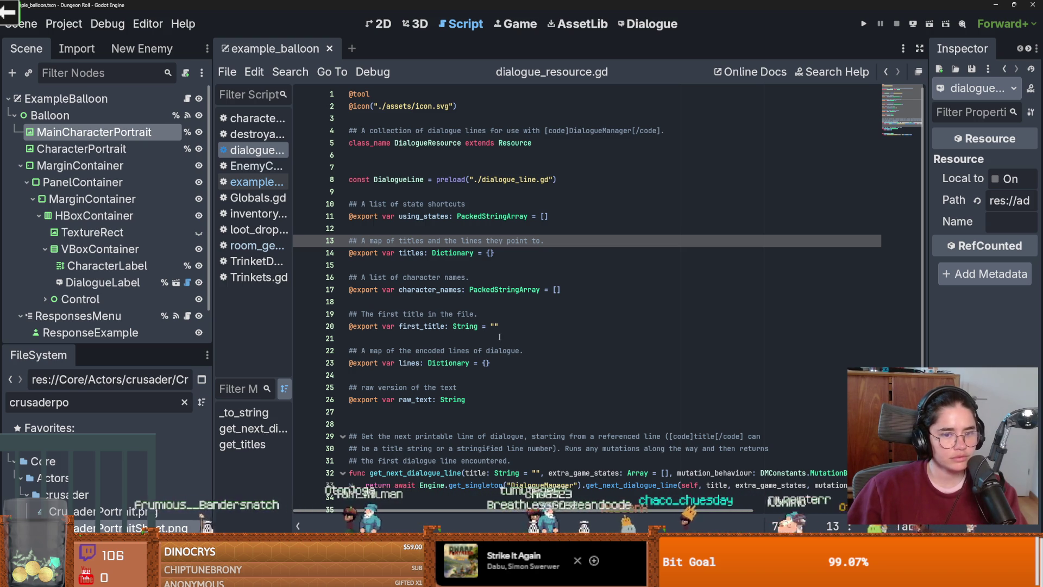
scroll(483, 350, "down", 3)
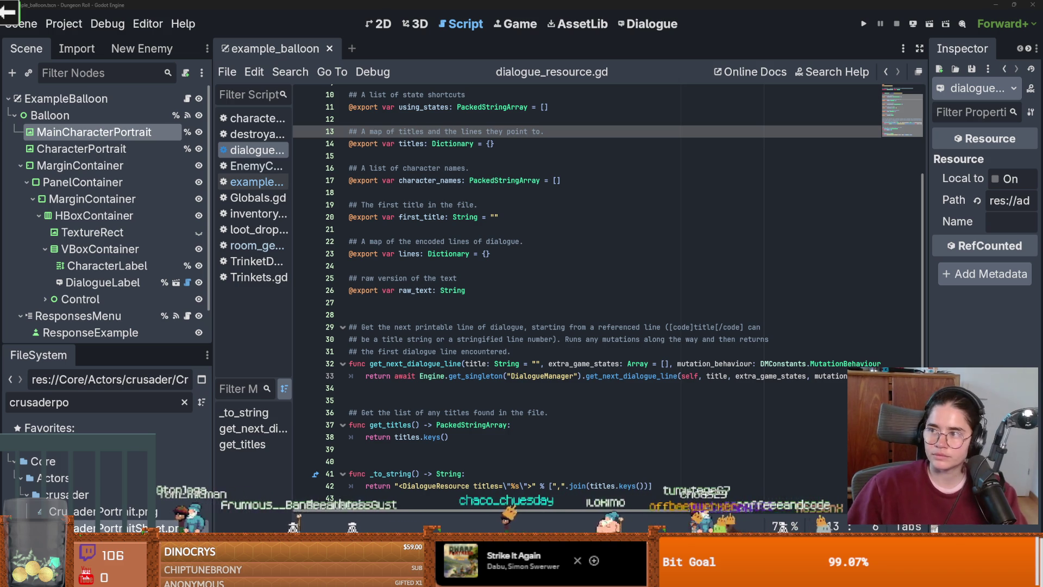
key("alt+Tab")
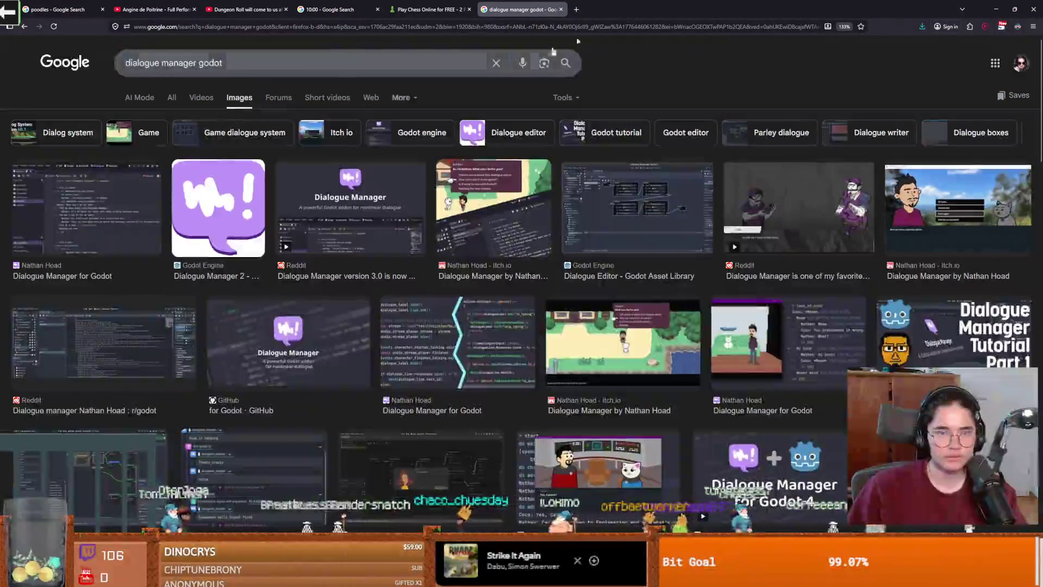
Back in Godot's floor_1 dialogue, append [emotion = 1] to line 2 and save the file.
key("alt+Tab")
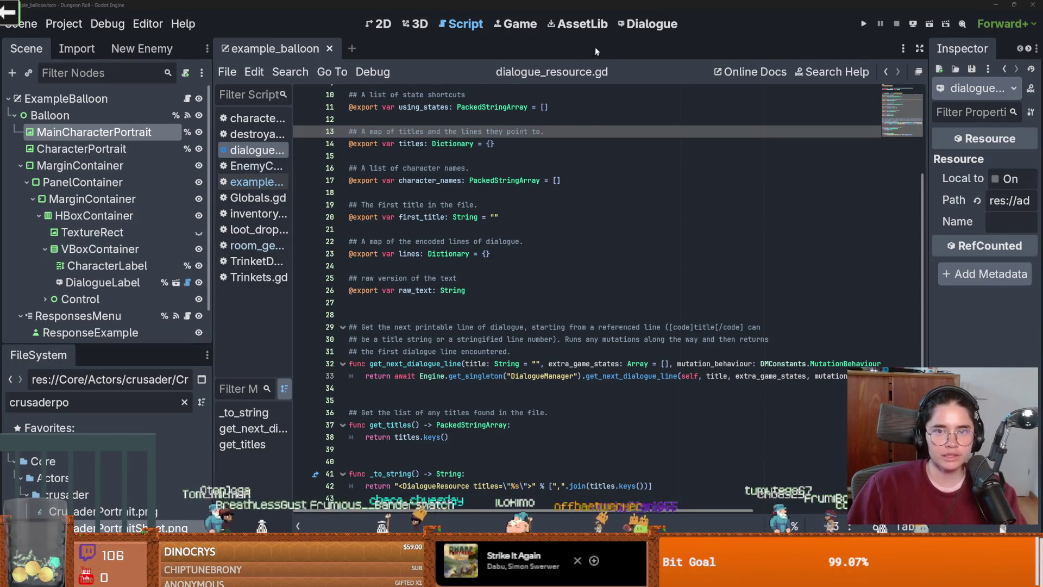
key("alt+Left")
key("alt+Left")
key("alt+Left")
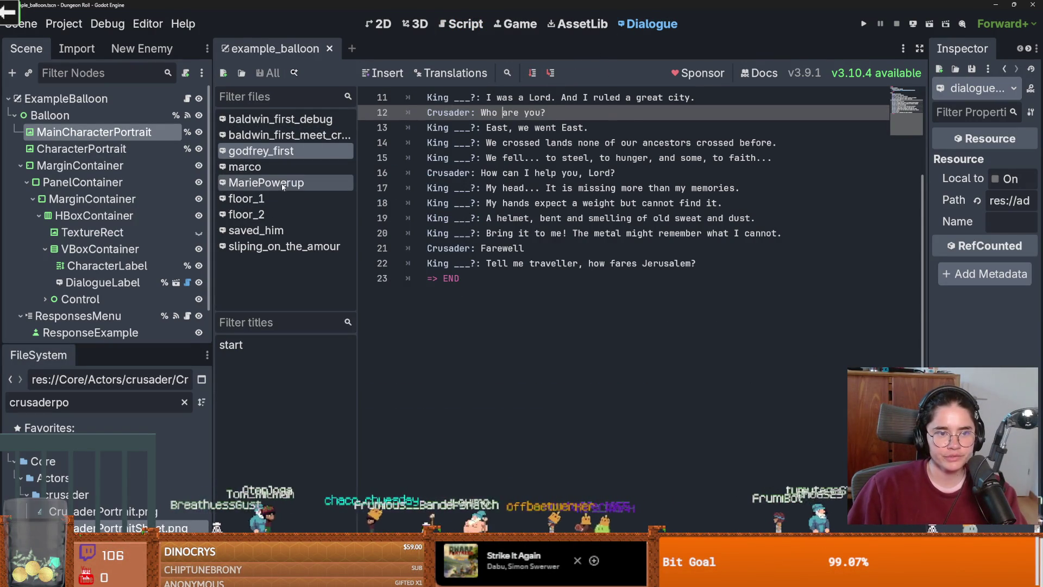
left_click(652, 112)
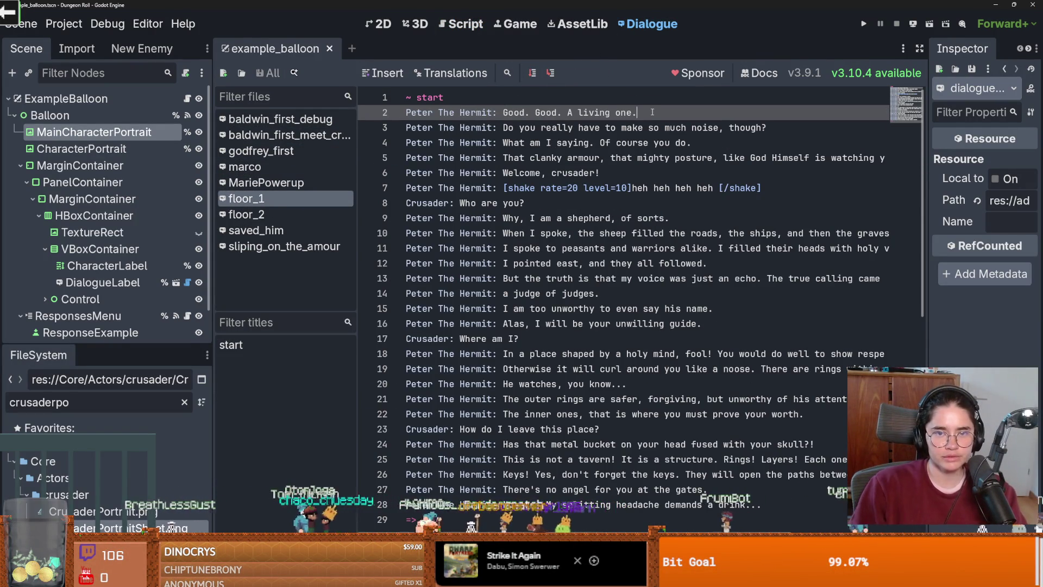
left_click(548, 208)
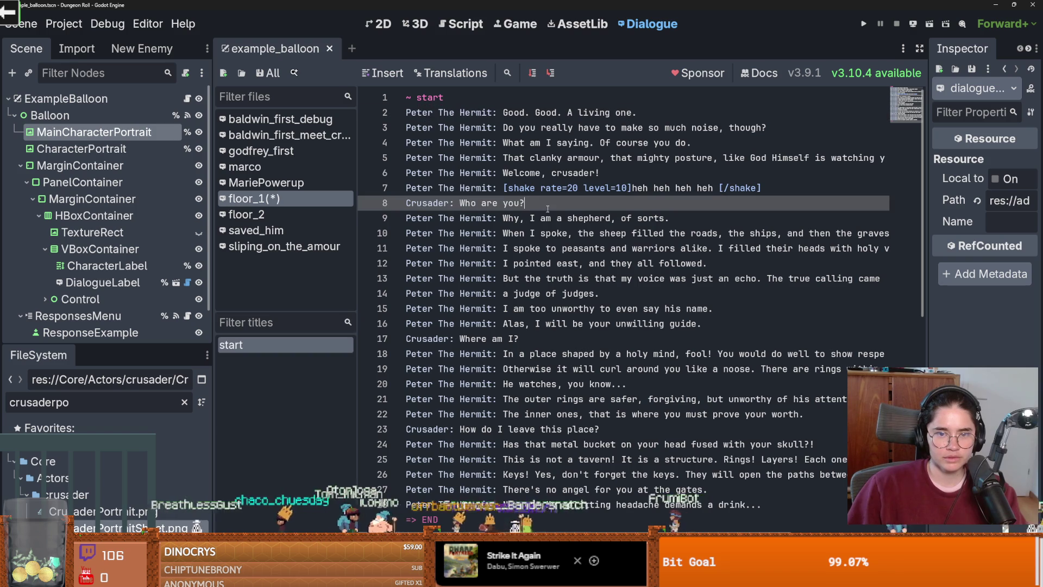
left_click(677, 115)
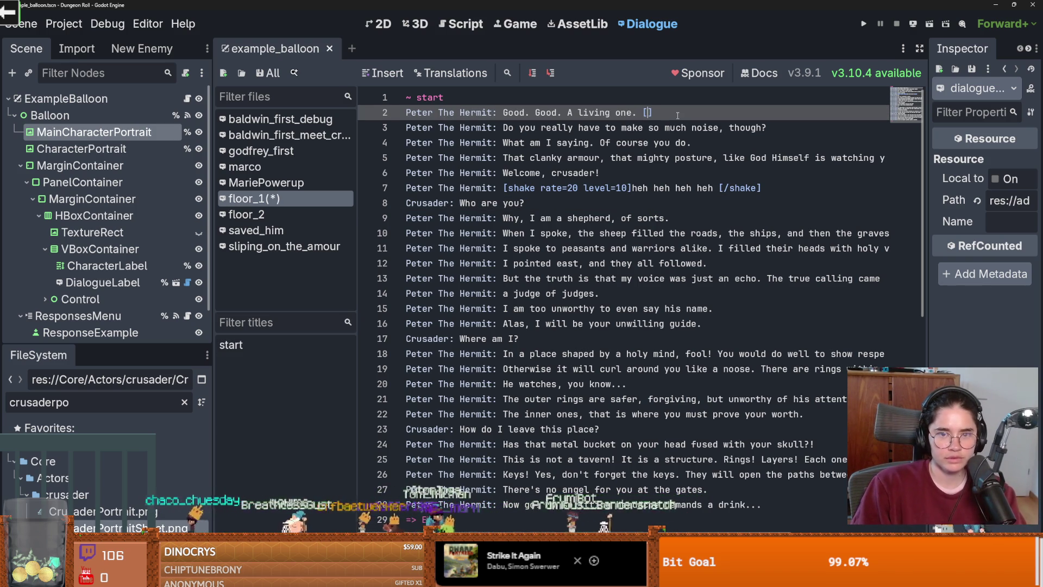
type("emotion = ")
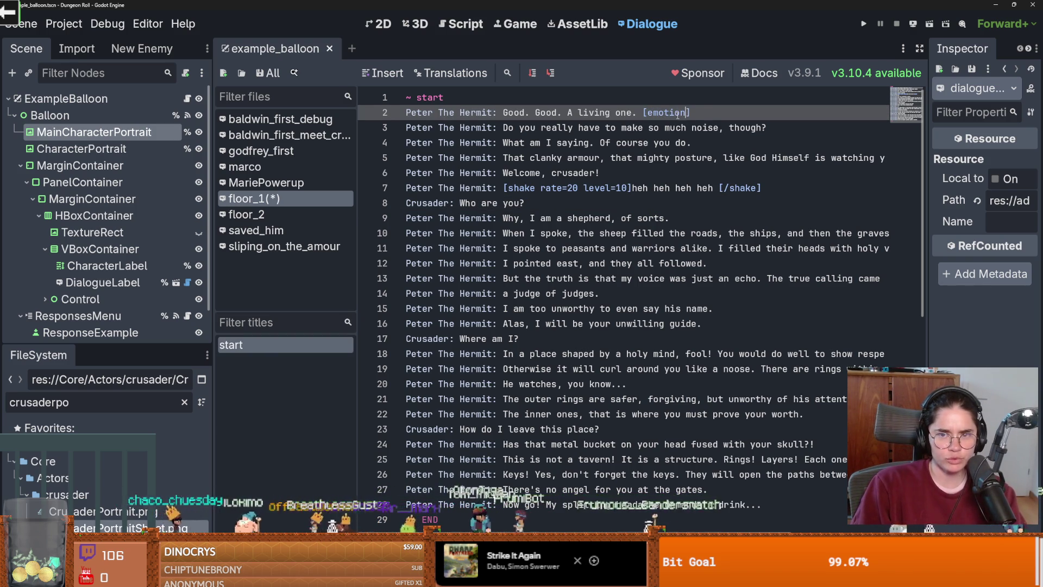
type("1")
key("ctrl+s")
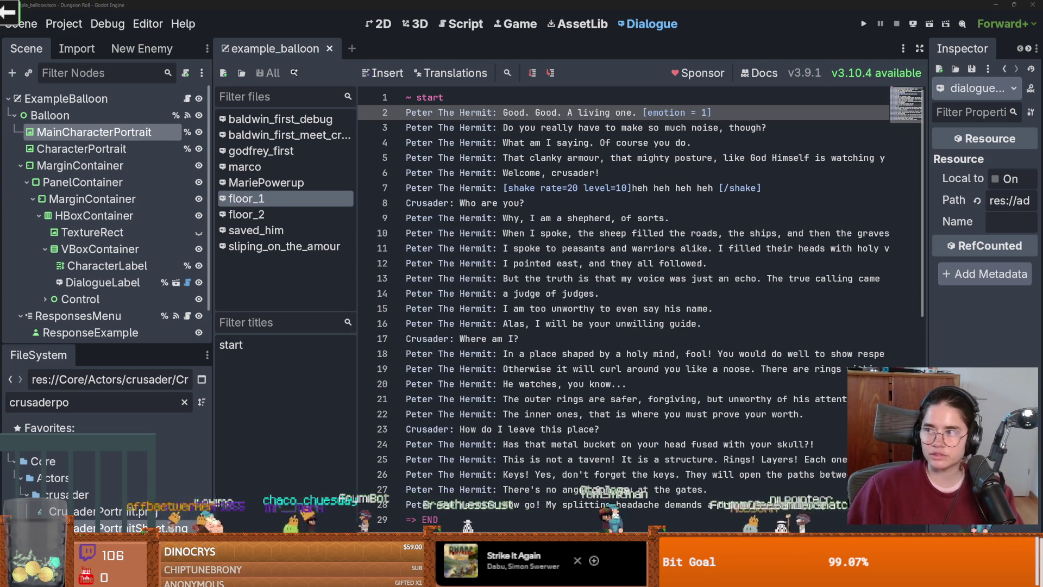
Switch to the godot_dialogue_manager GitHub repository and open its docs FAQ page.
left_click(759, 73)
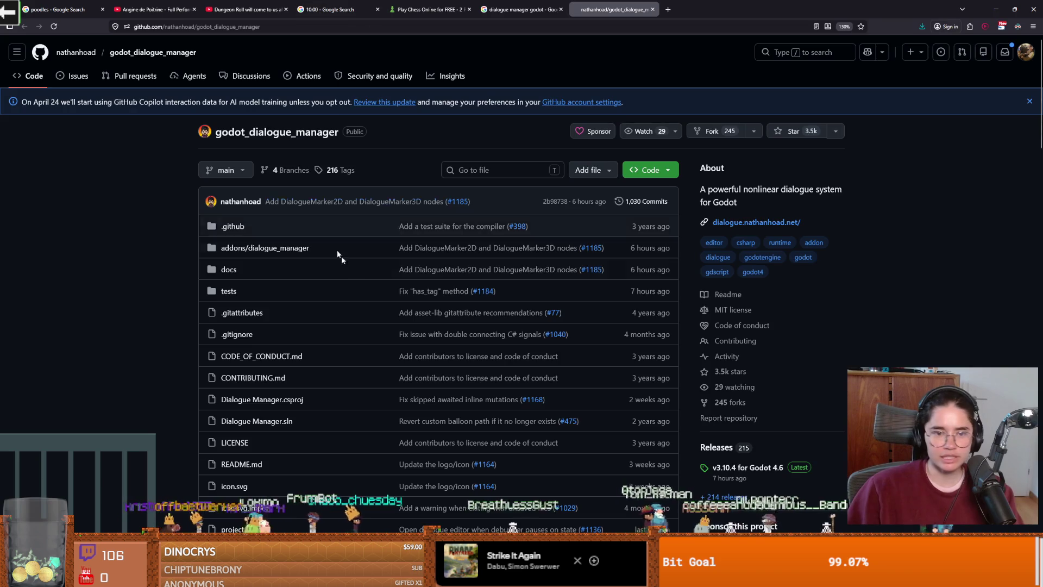
scroll(421, 265, "down", 10)
scroll(421, 264, "down", 3)
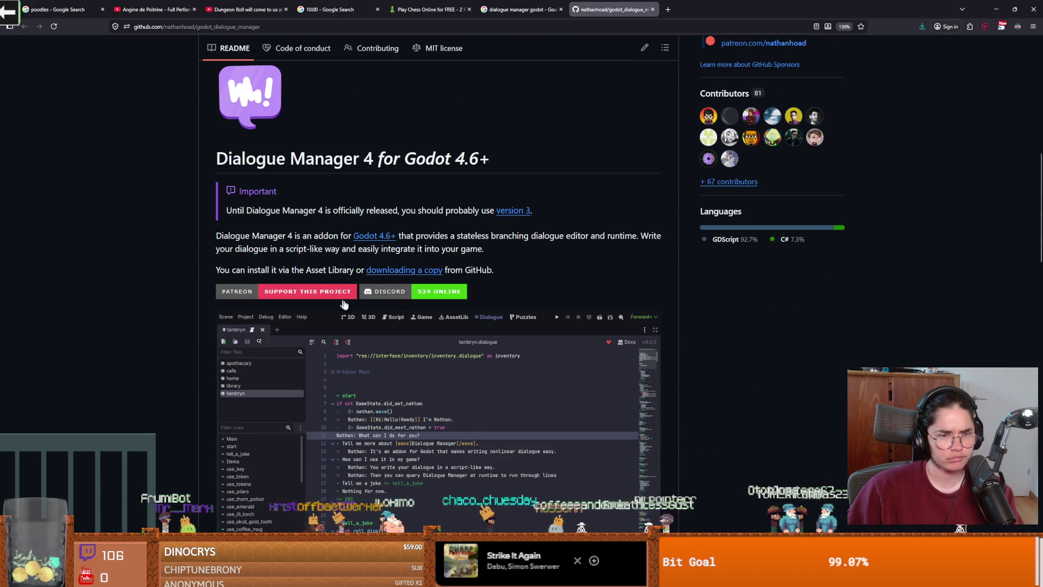
scroll(362, 305, "down", 7)
scroll(364, 311, "down", 2)
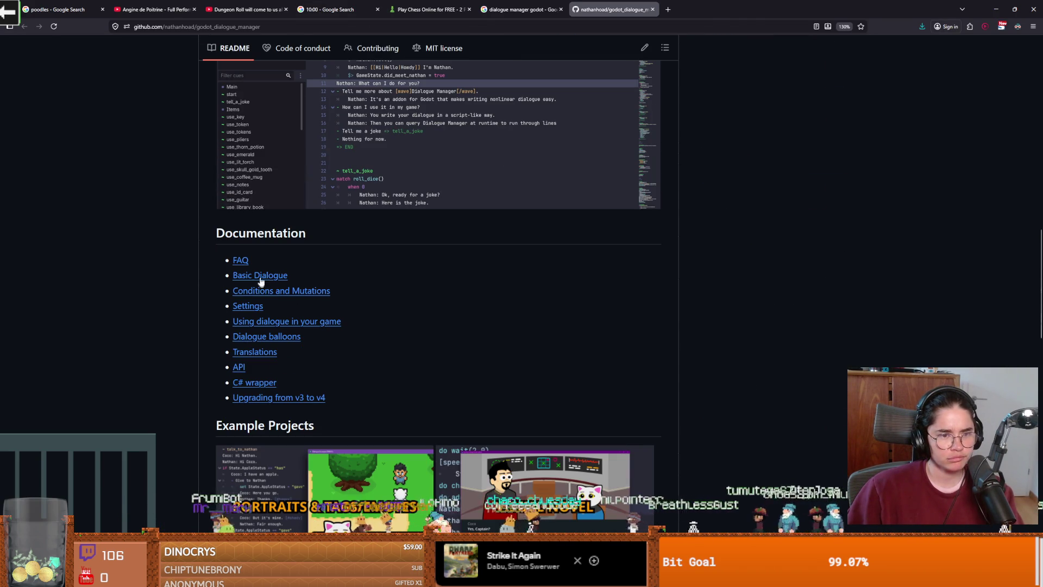
left_click(242, 262)
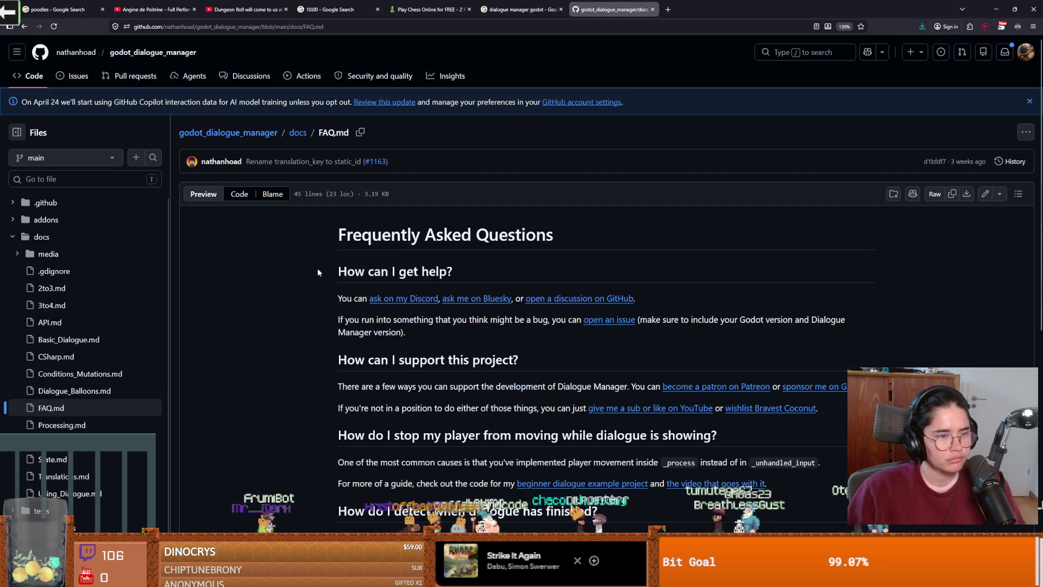
Read down the FAQ, highlighting the example balloon and credit Dialogue Manager headings.
scroll(334, 385, "down", 1)
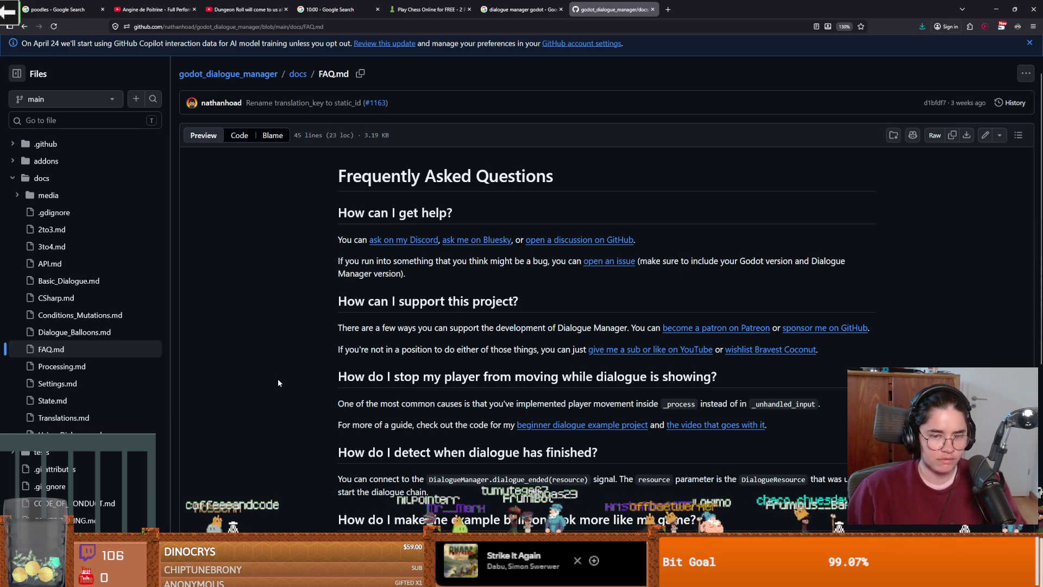
scroll(278, 383, "down", 1)
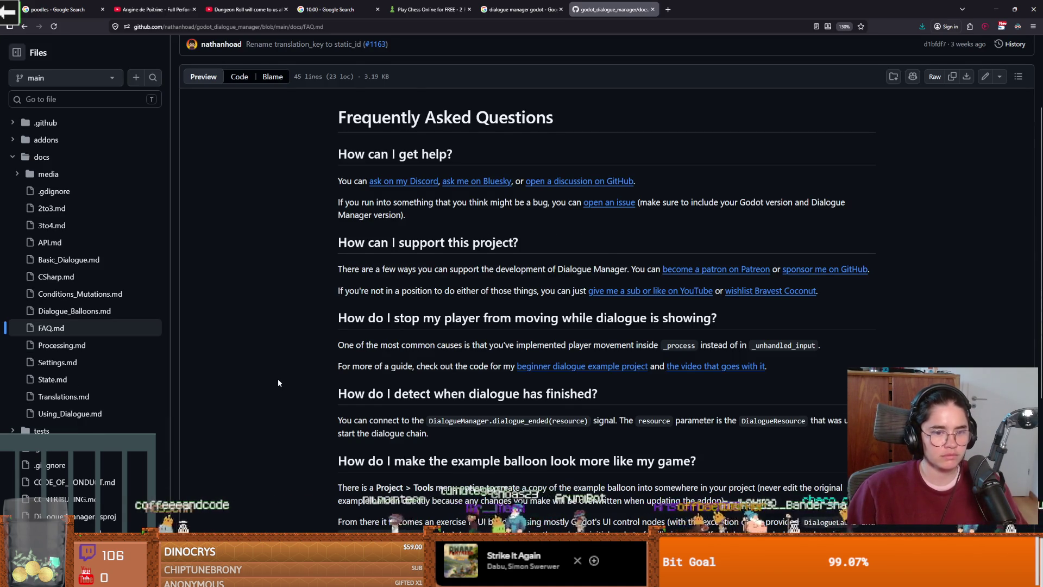
scroll(278, 383, "down", 2)
scroll(278, 383, "down", 2)
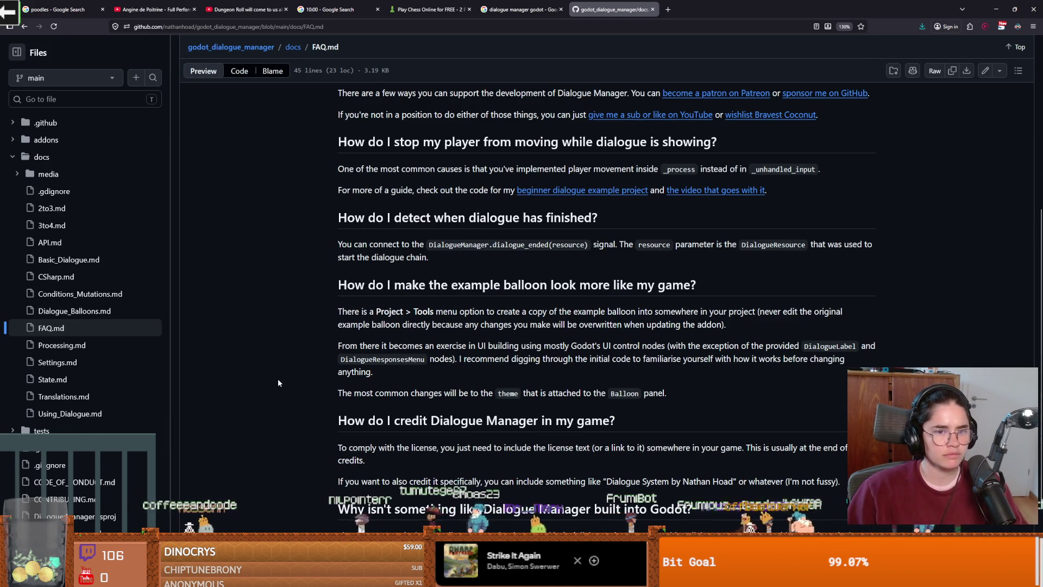
left_click_drag(440, 288, 600, 288)
scroll(597, 288, "down", 1)
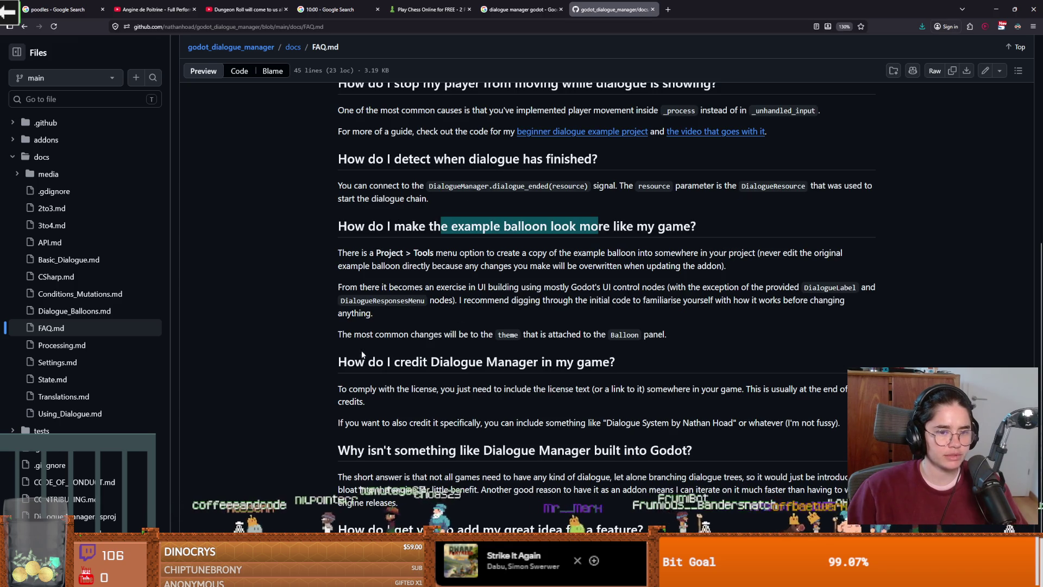
left_click_drag(356, 359, 581, 356)
scroll(400, 386, "down", 1)
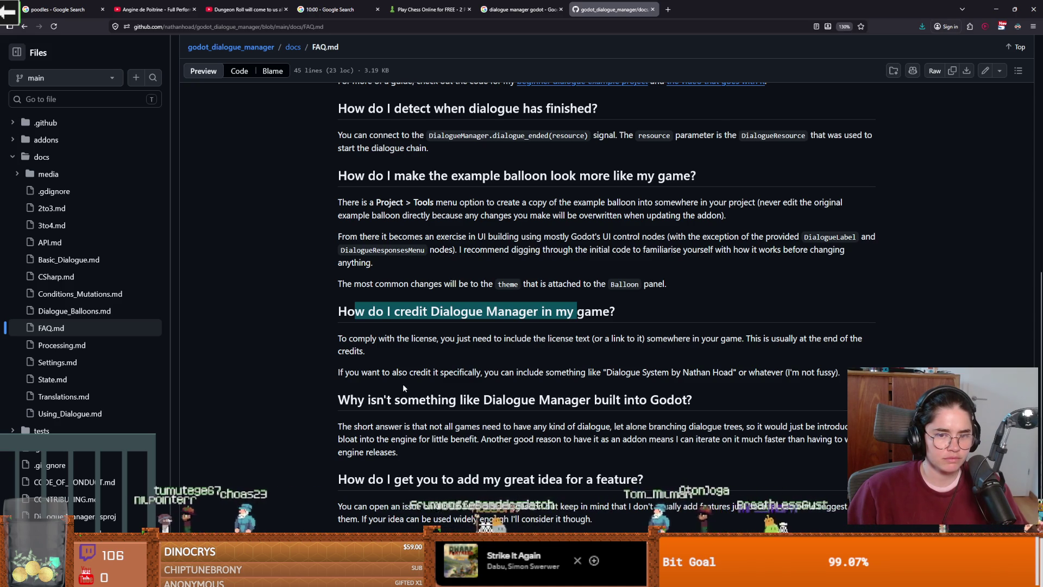
Highlight the next FAQ heading, clear the selection, and scroll back up the page.
left_click_drag(387, 399, 580, 400)
left_click(580, 399)
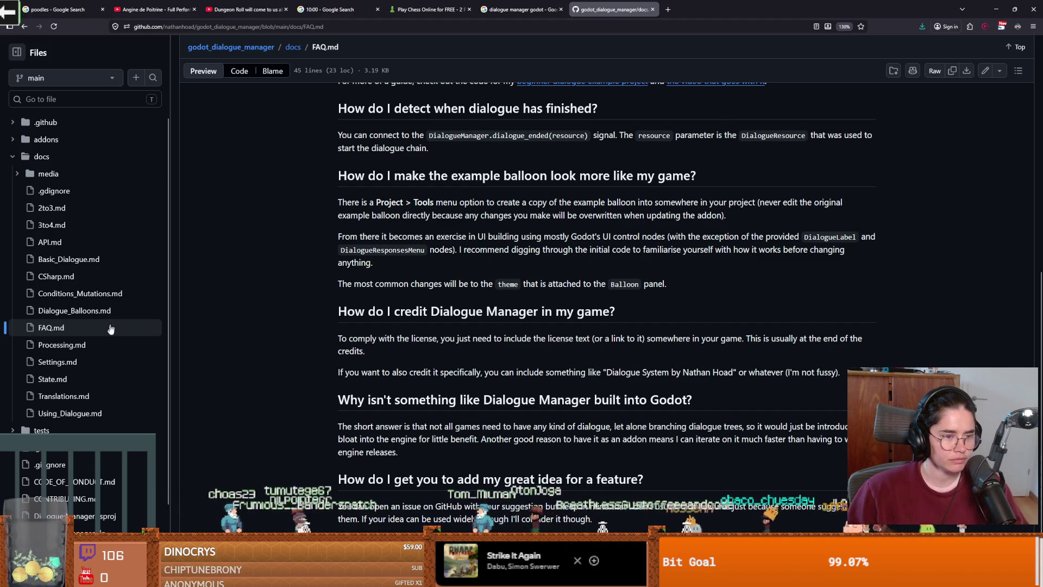
scroll(103, 348, "down", 1)
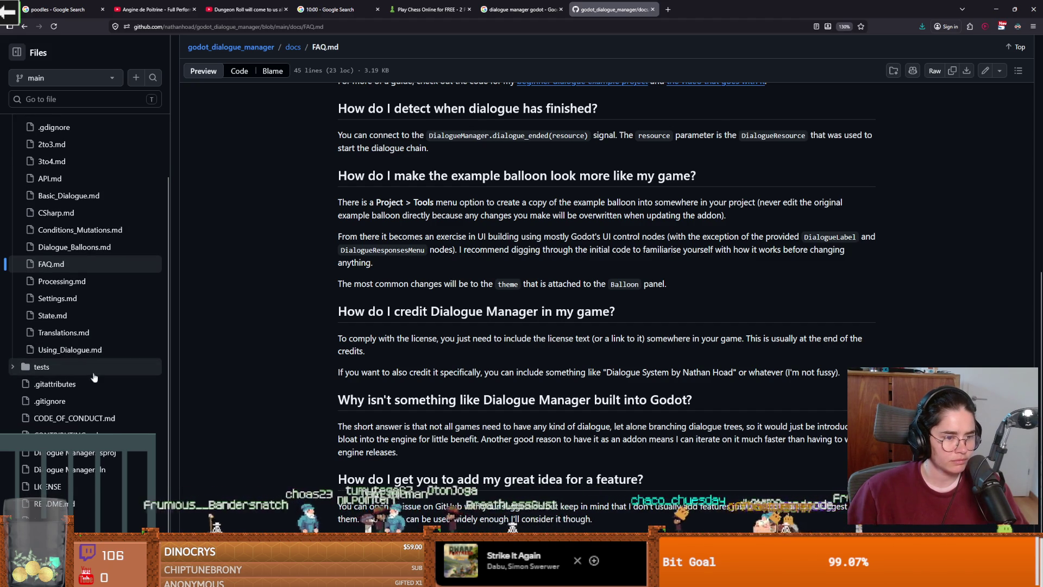
scroll(92, 358, "up", 1)
scroll(331, 330, "up", 5)
scroll(332, 330, "up", 2)
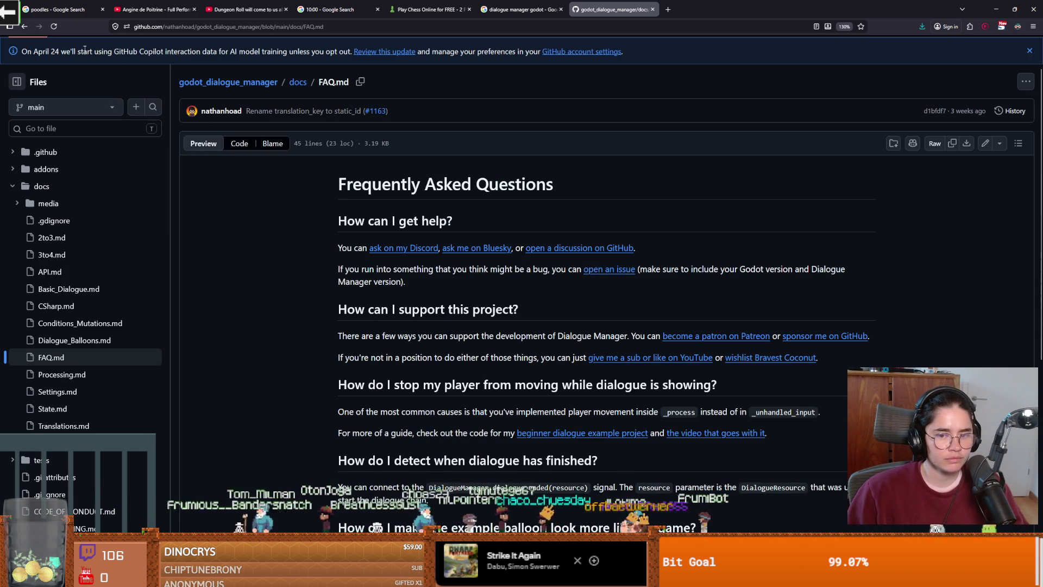
left_click(24, 26)
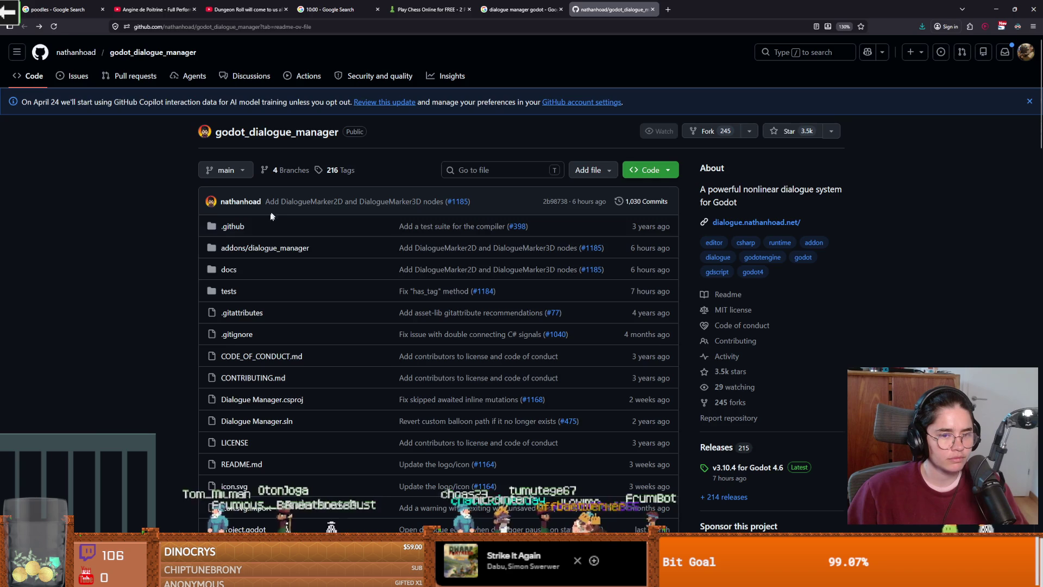
scroll(266, 283, "down", 15)
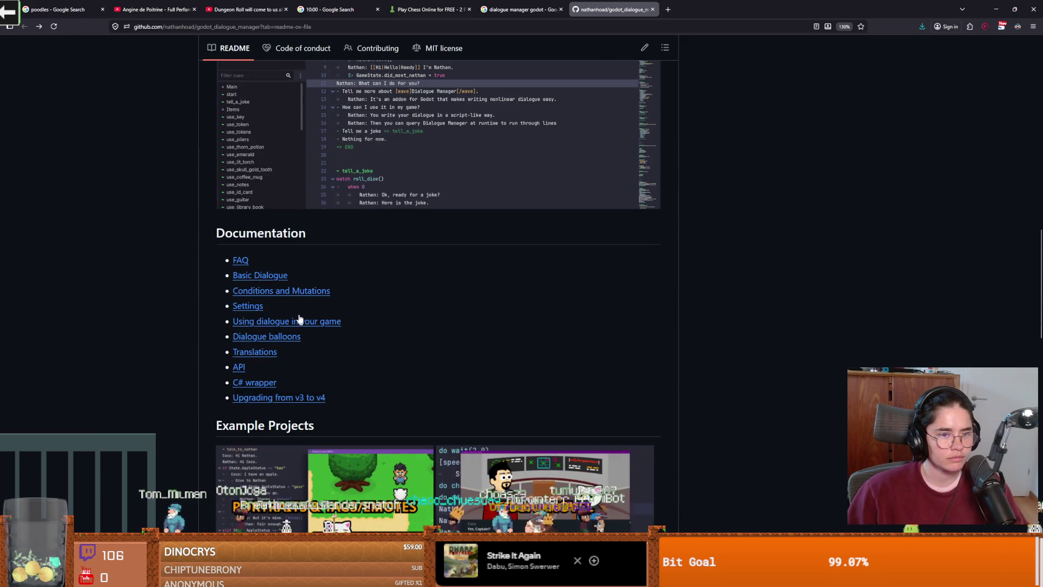
left_click(257, 292)
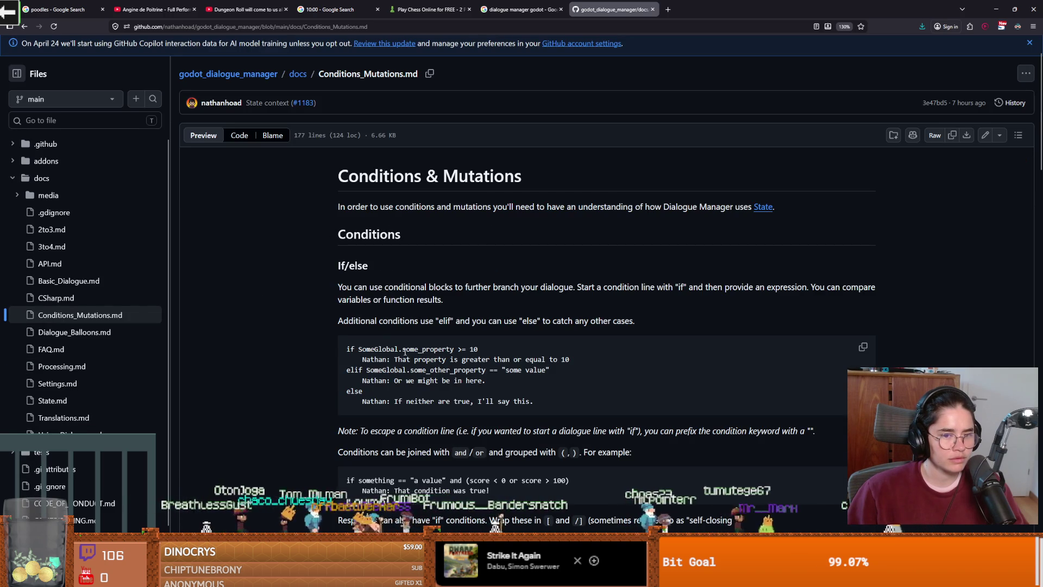
double_click(379, 348)
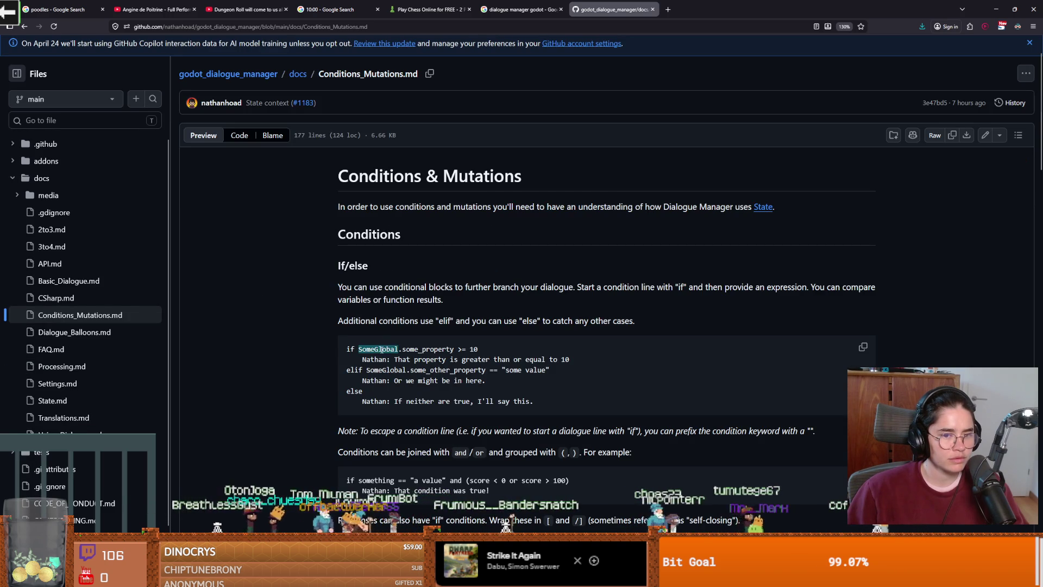
double_click(429, 348)
left_click(388, 296)
double_click(388, 296)
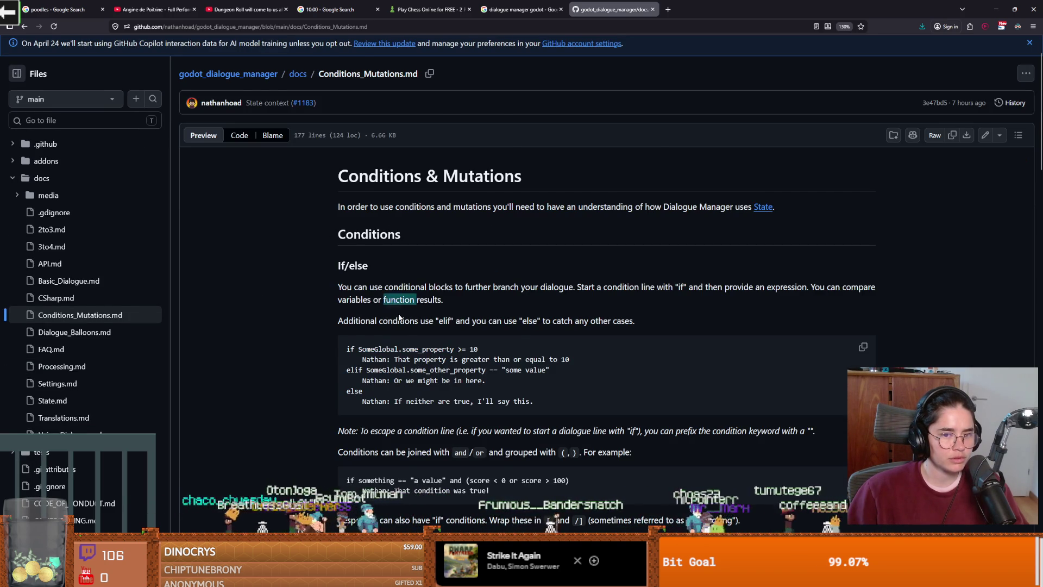
scroll(400, 315, "down", 1)
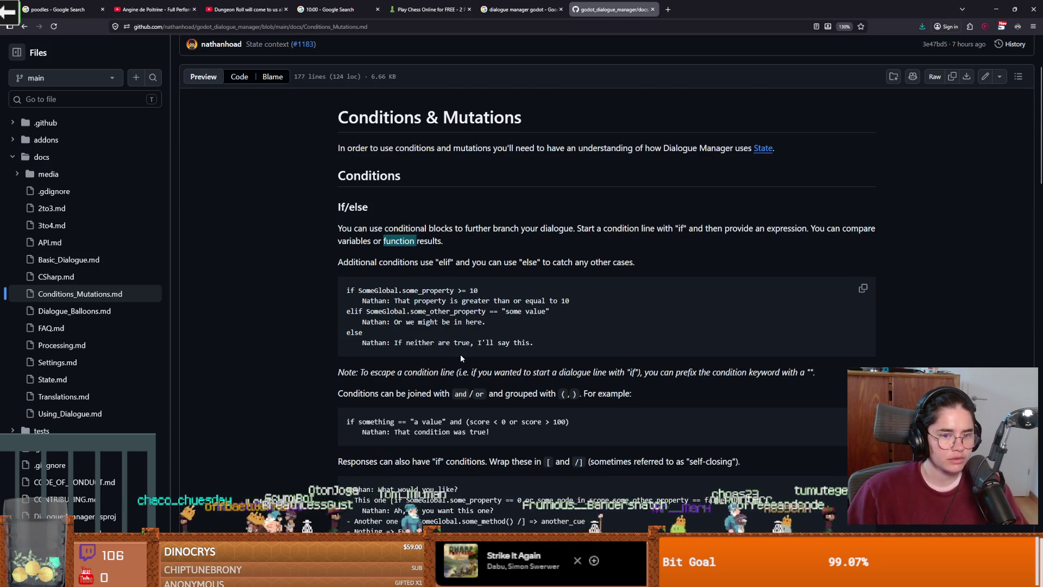
scroll(461, 356, "down", 1)
double_click(375, 362)
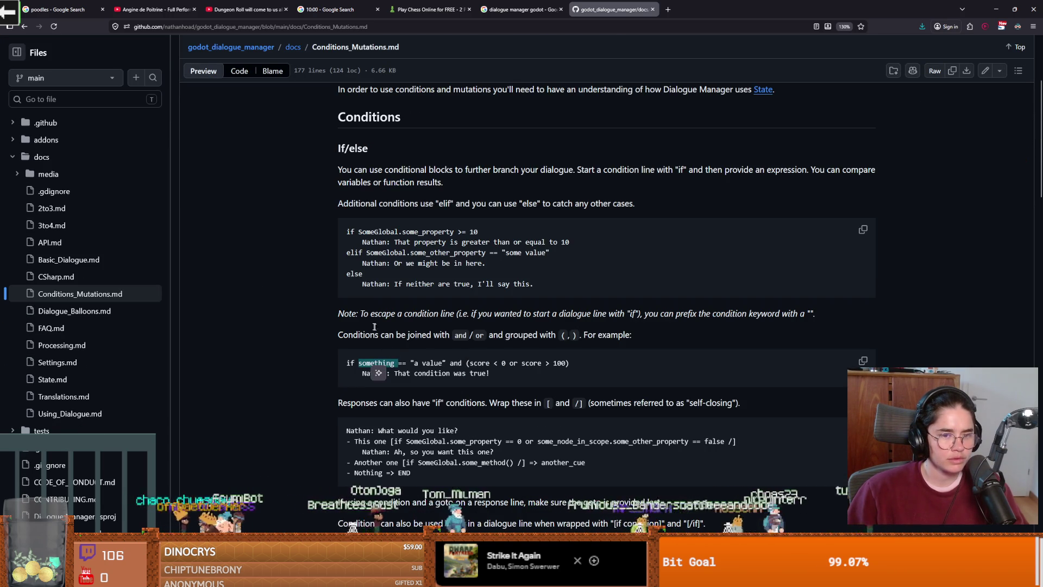
scroll(380, 317, "up", 2)
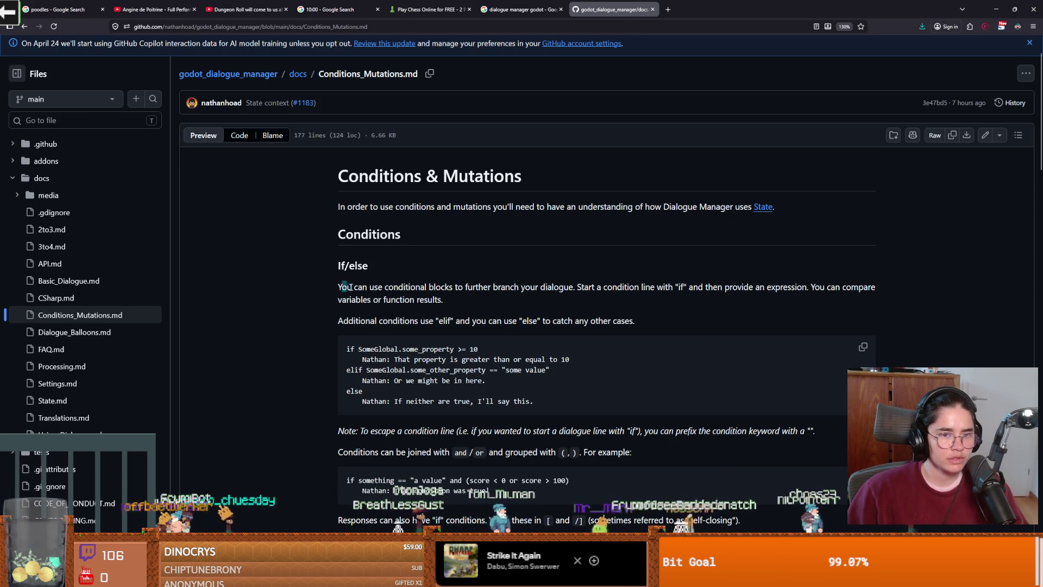
left_click_drag(341, 287, 524, 281)
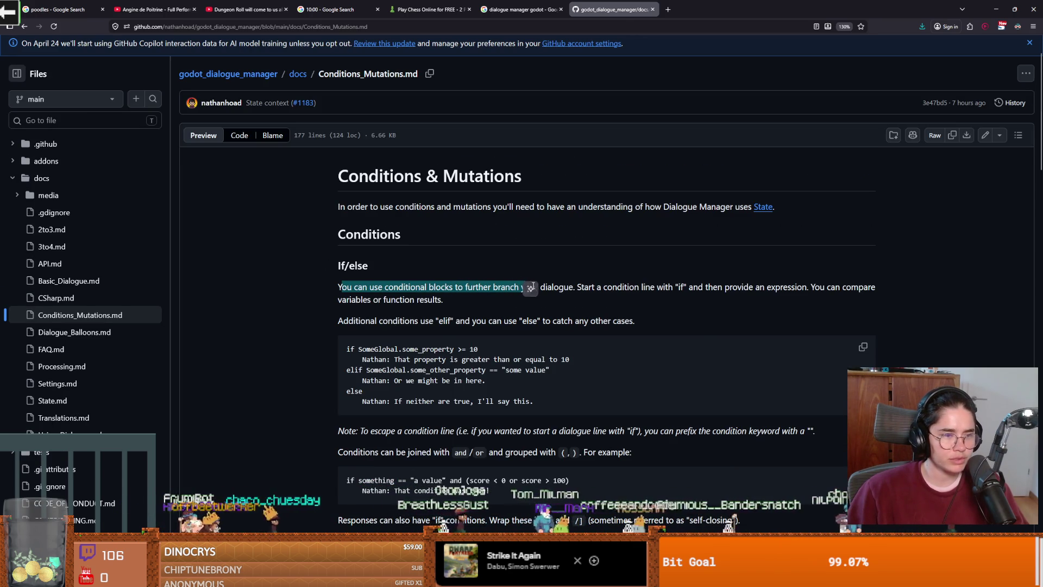
left_click(526, 286)
mouse_move(600, 288)
left_mouse_down()
mouse_move(777, 298)
mouse_move(804, 289)
left_mouse_up()
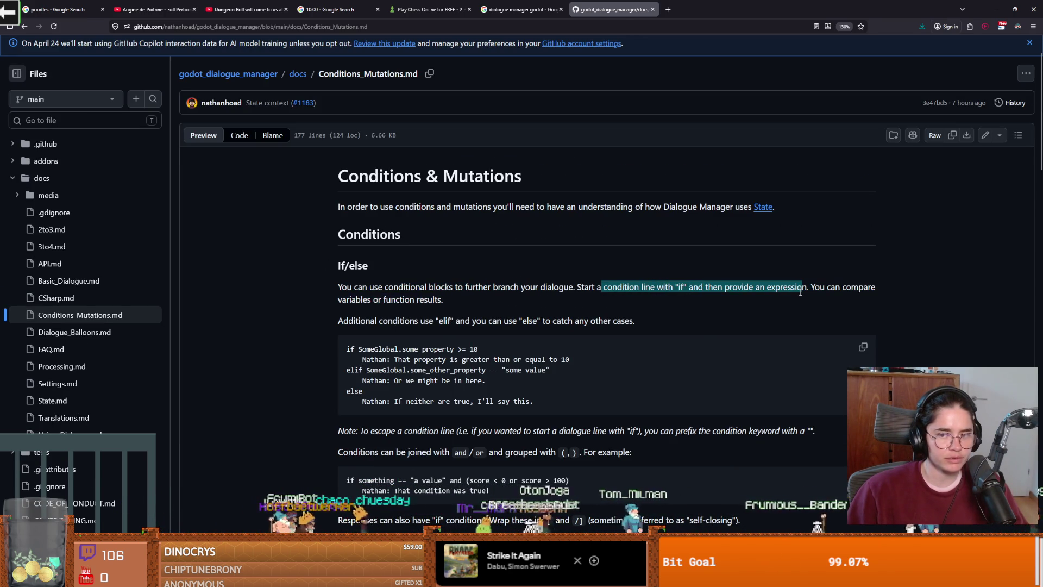
left_click(347, 319)
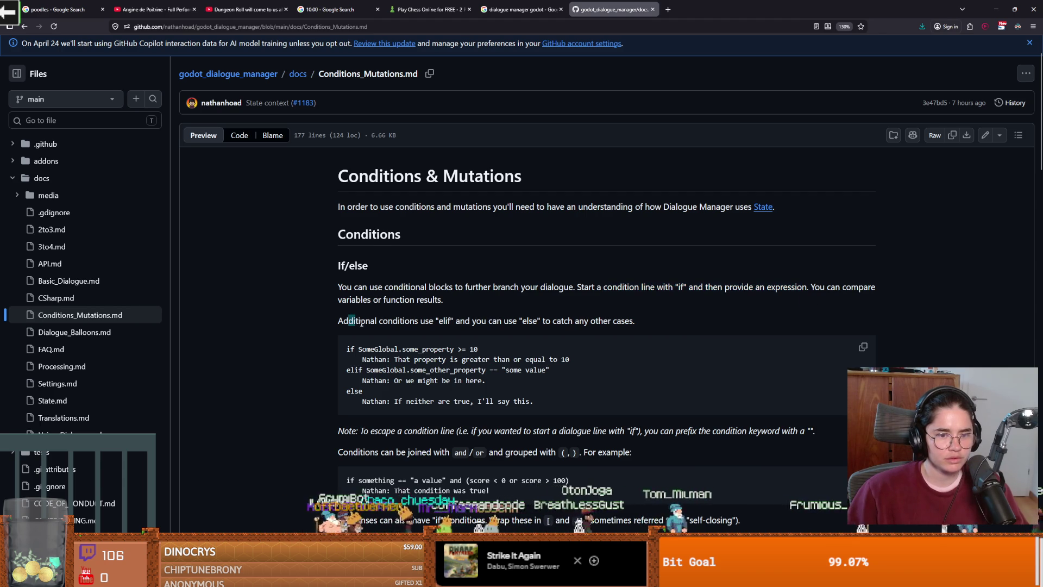
scroll(381, 320, "down", 1)
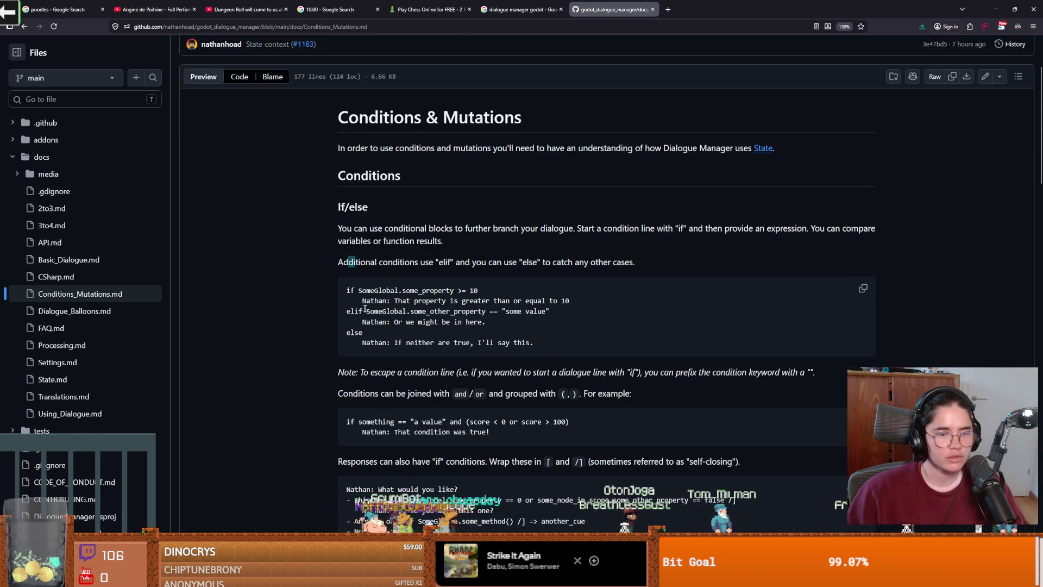
scroll(412, 310, "down", 2)
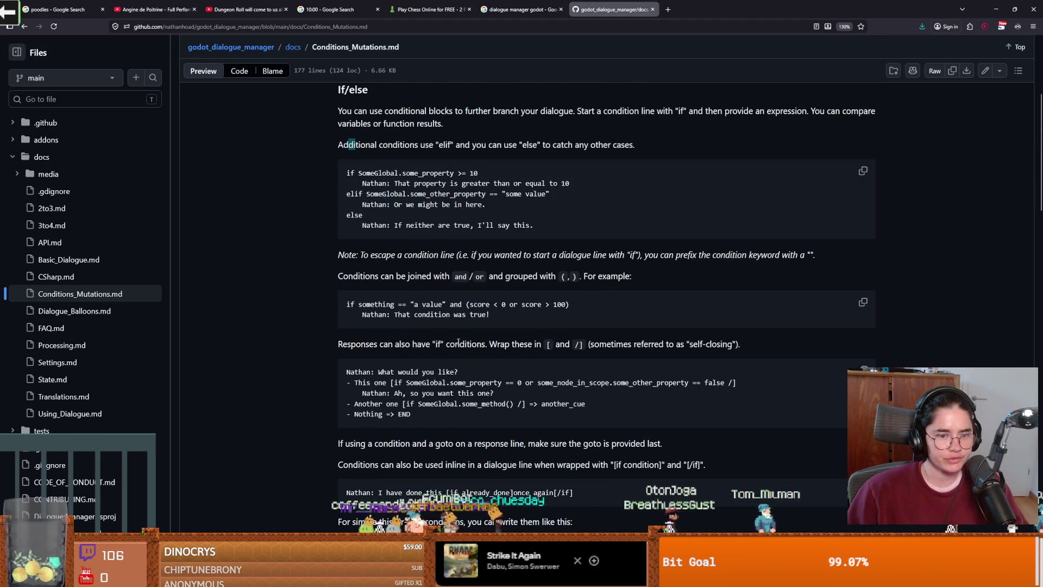
scroll(458, 343, "down", 1)
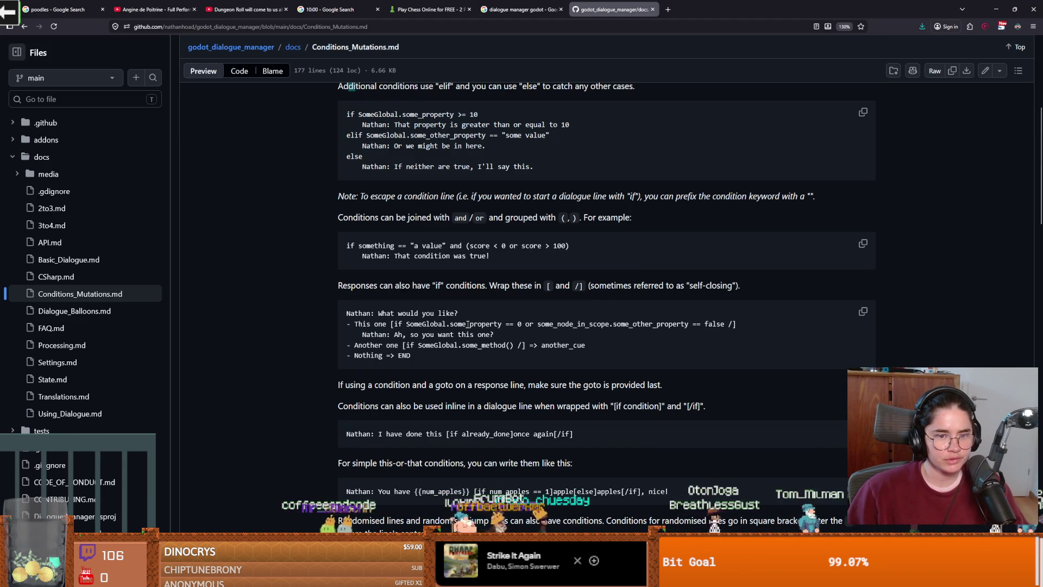
left_click_drag(501, 290, 559, 286)
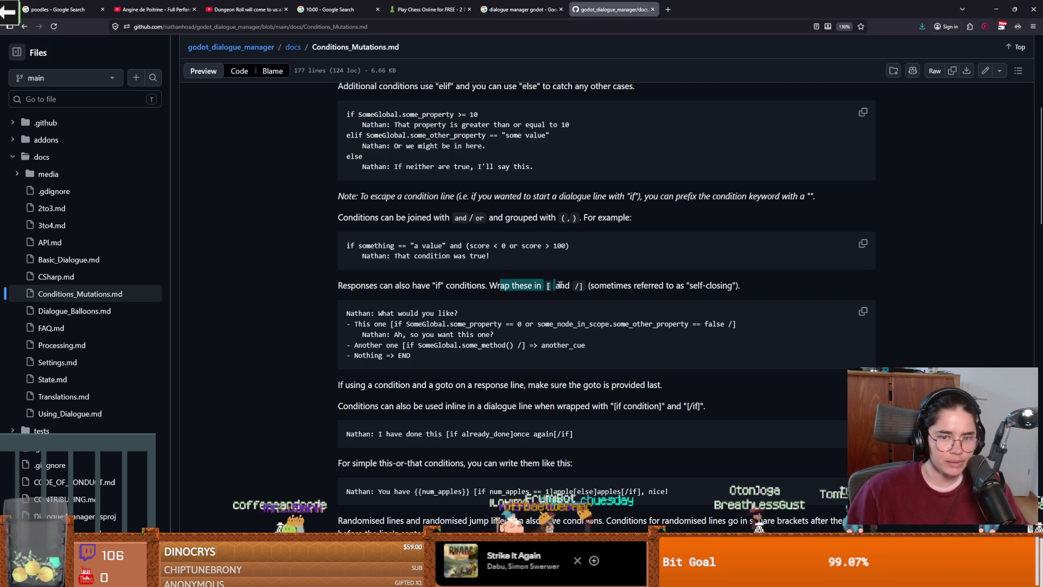
left_click(599, 289)
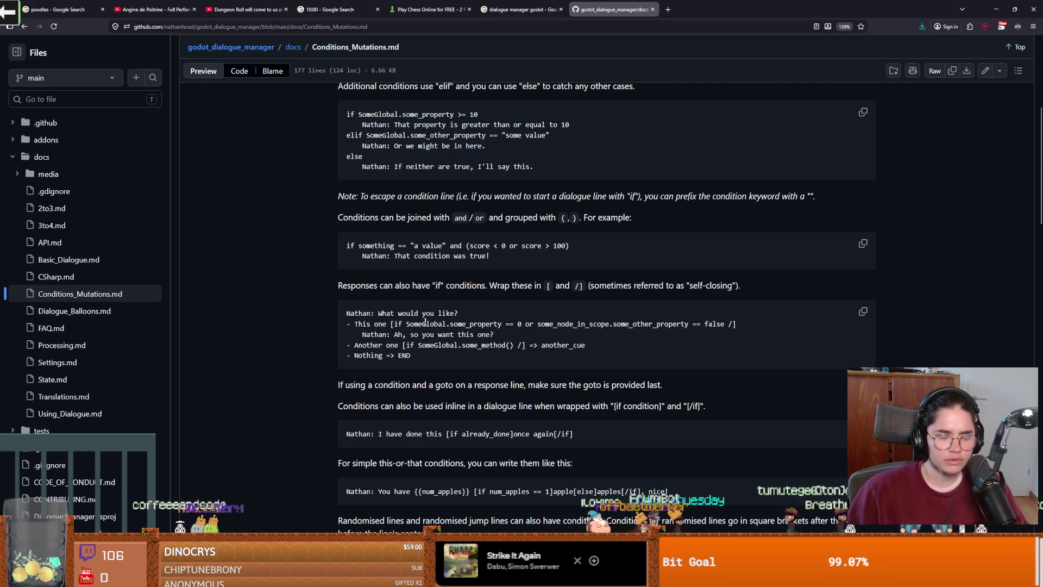
scroll(424, 321, "down", 1)
scroll(361, 293, "down", 1)
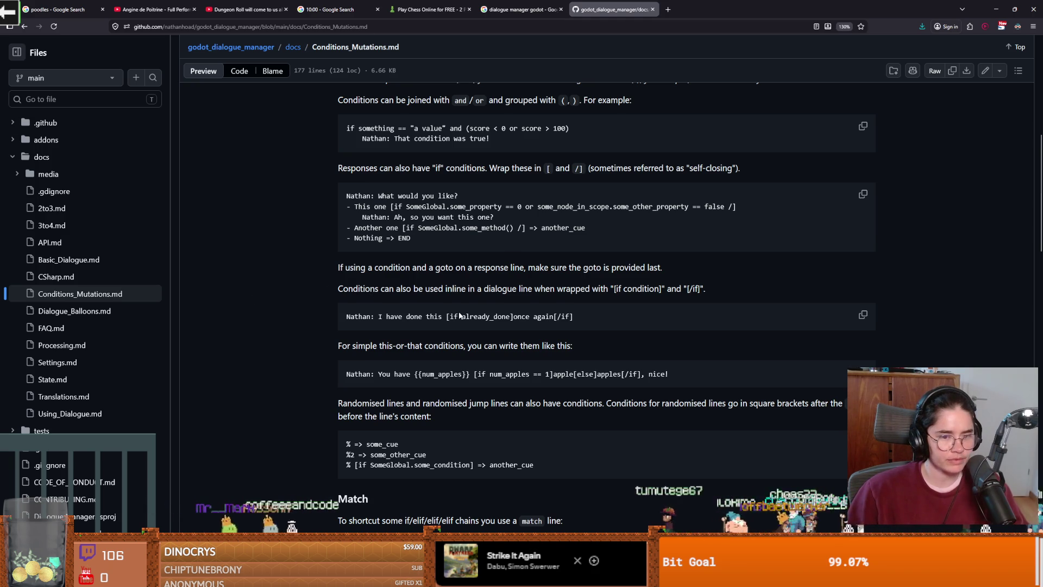
scroll(458, 315, "down", 5)
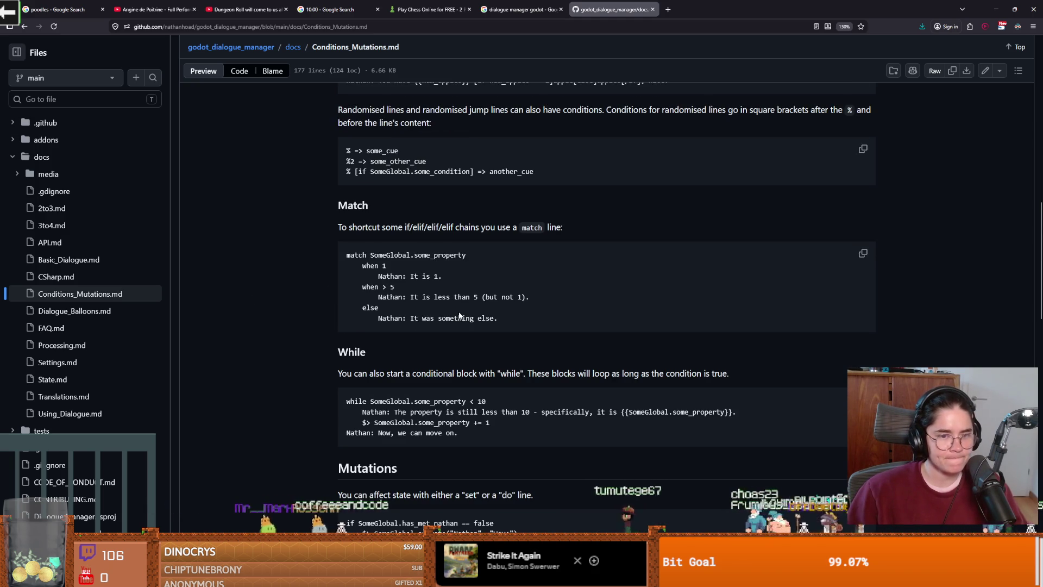
scroll(459, 315, "down", 2)
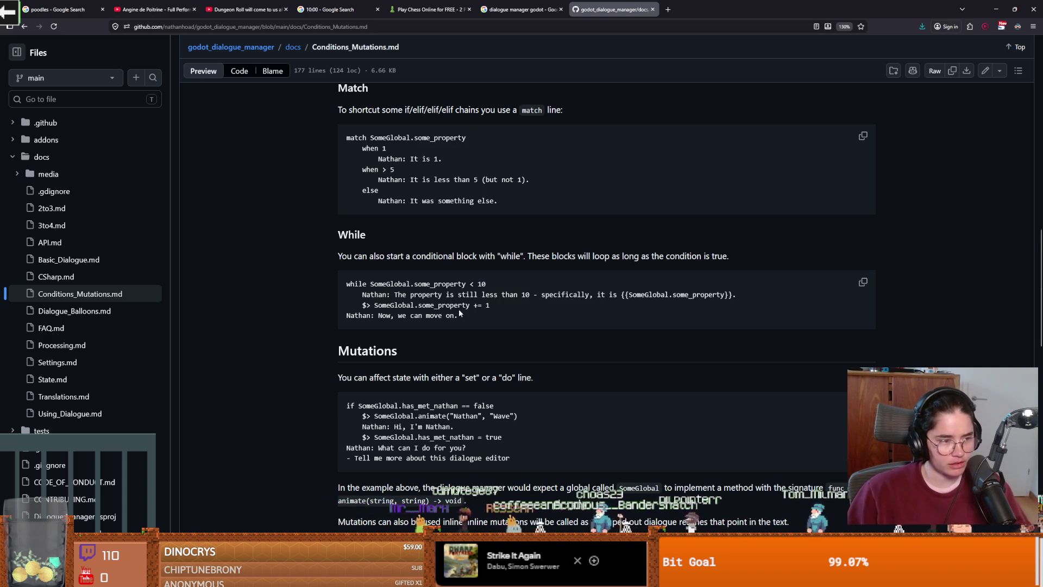
scroll(459, 309, "down", 1)
scroll(450, 325, "down", 5)
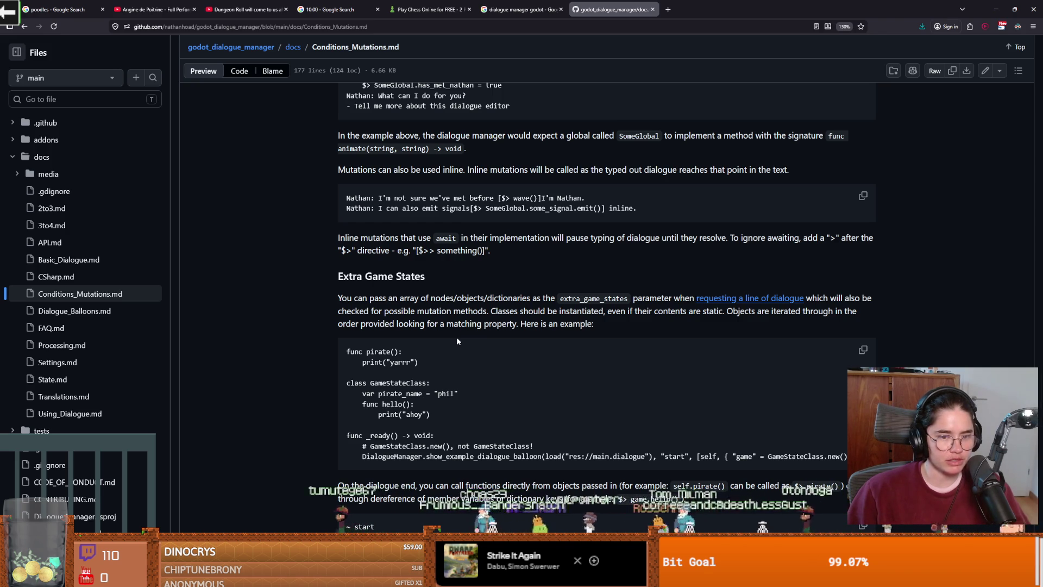
scroll(456, 340, "down", 10)
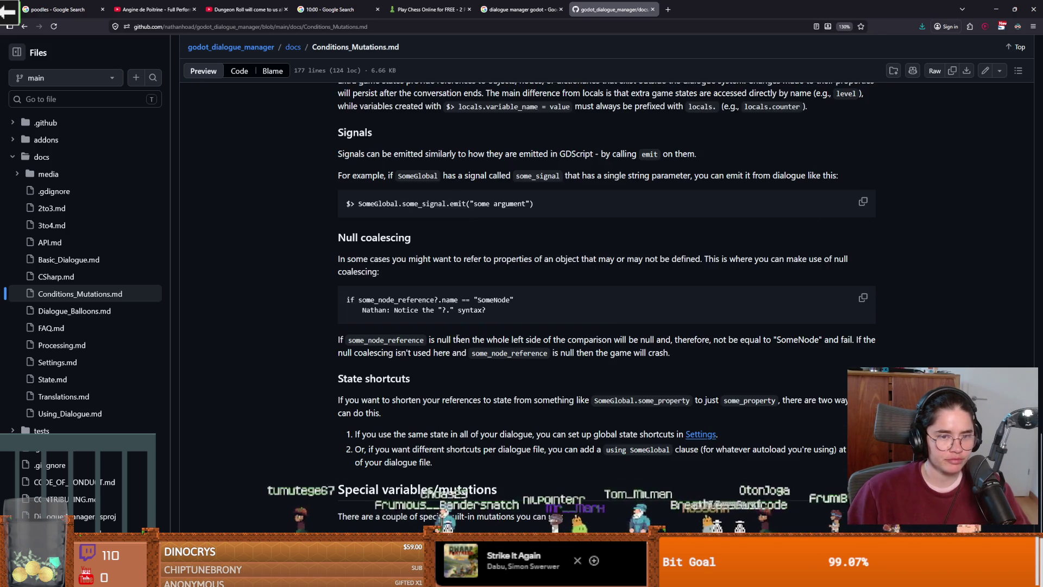
scroll(457, 340, "down", 1)
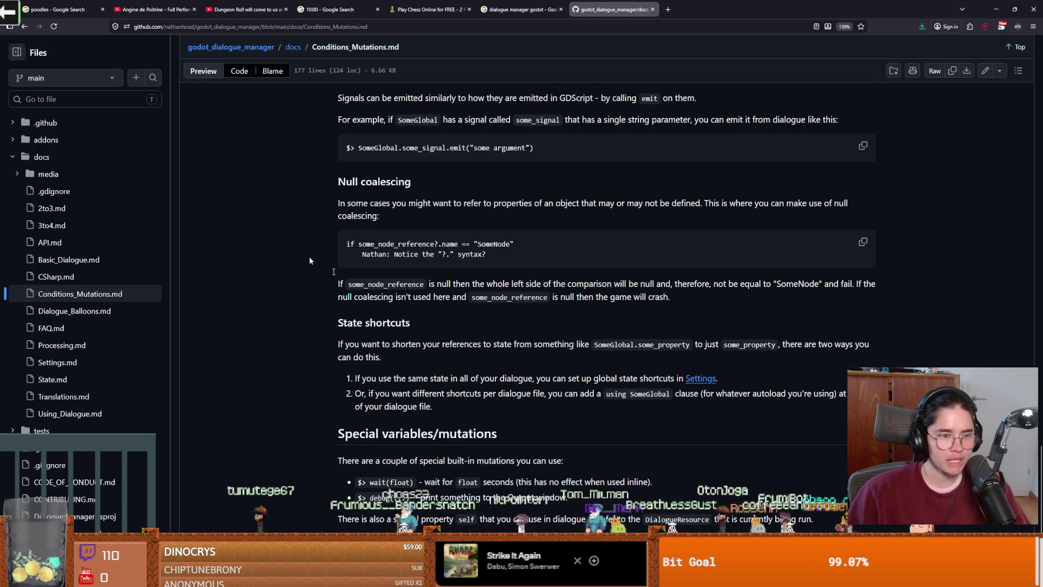
key("alt+Left")
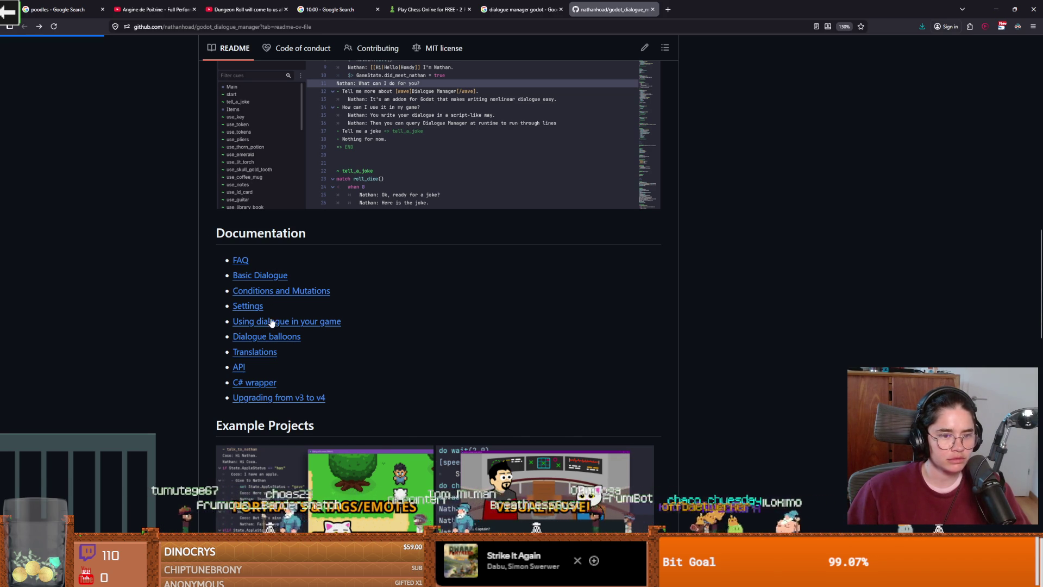
scroll(311, 320, "down", 5)
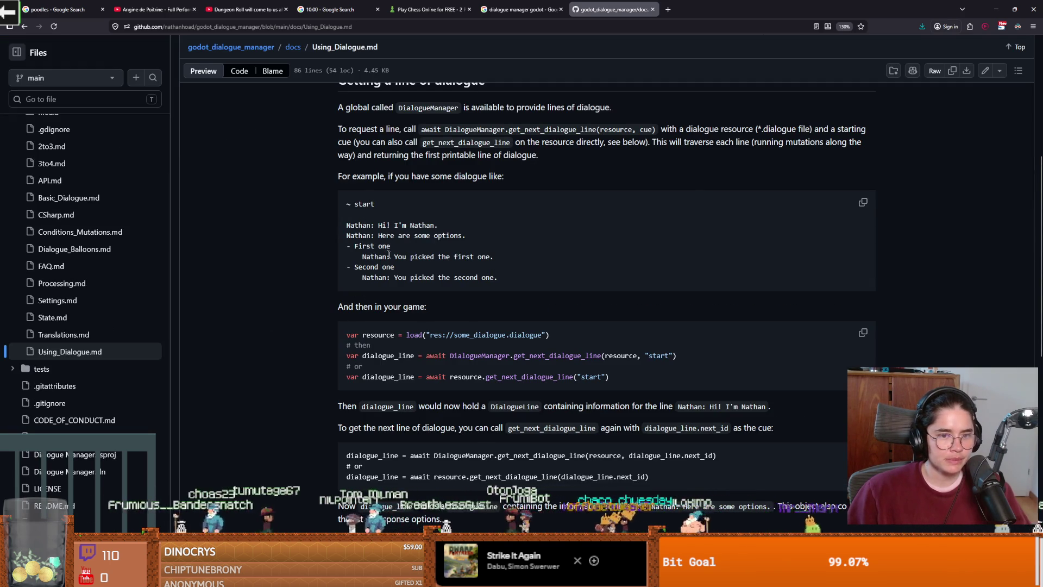
scroll(389, 255, "down", 5)
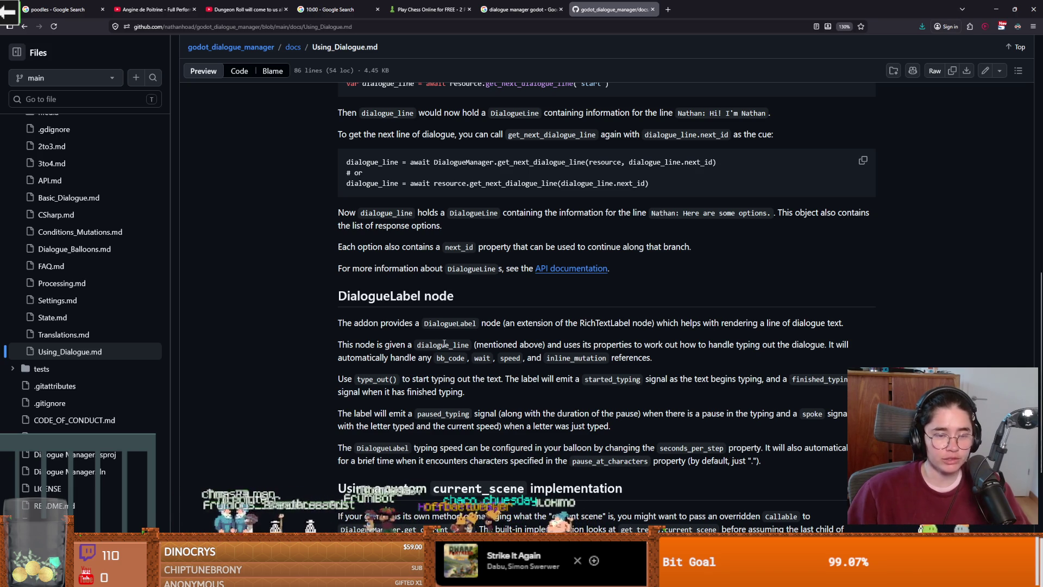
scroll(520, 348, "down", 4)
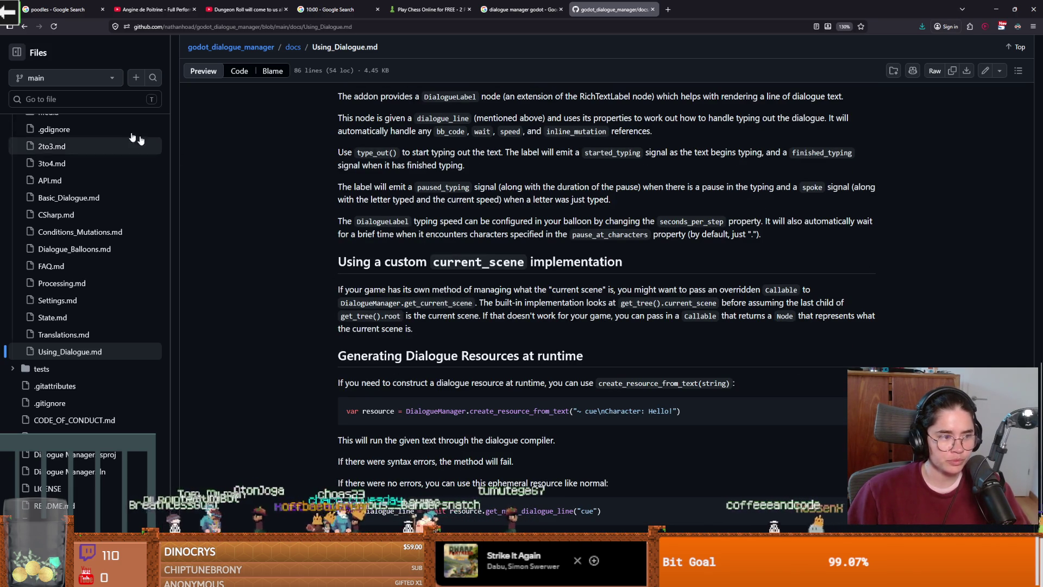
left_click(26, 27)
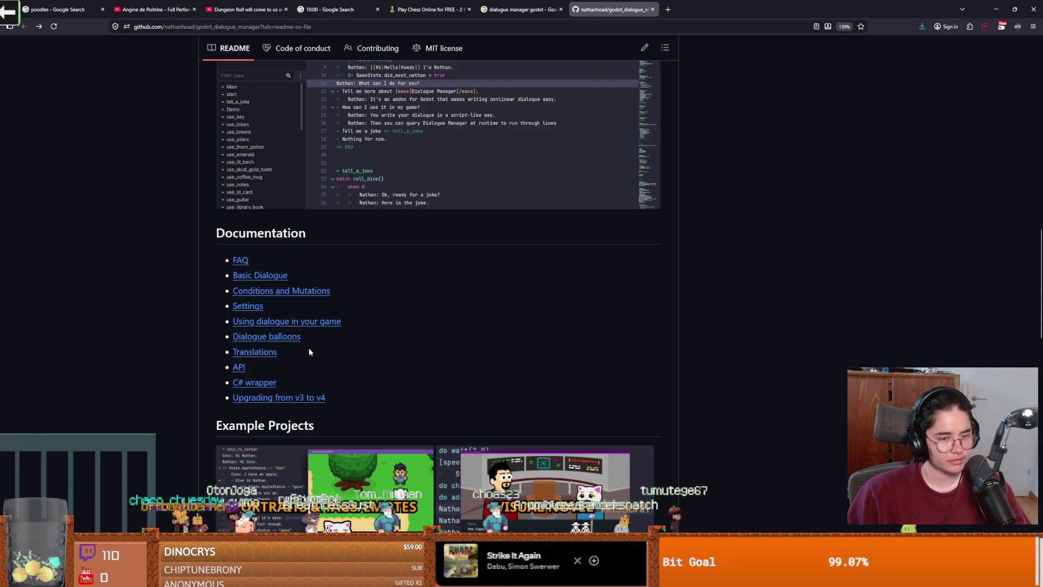
scroll(303, 345, "down", 1)
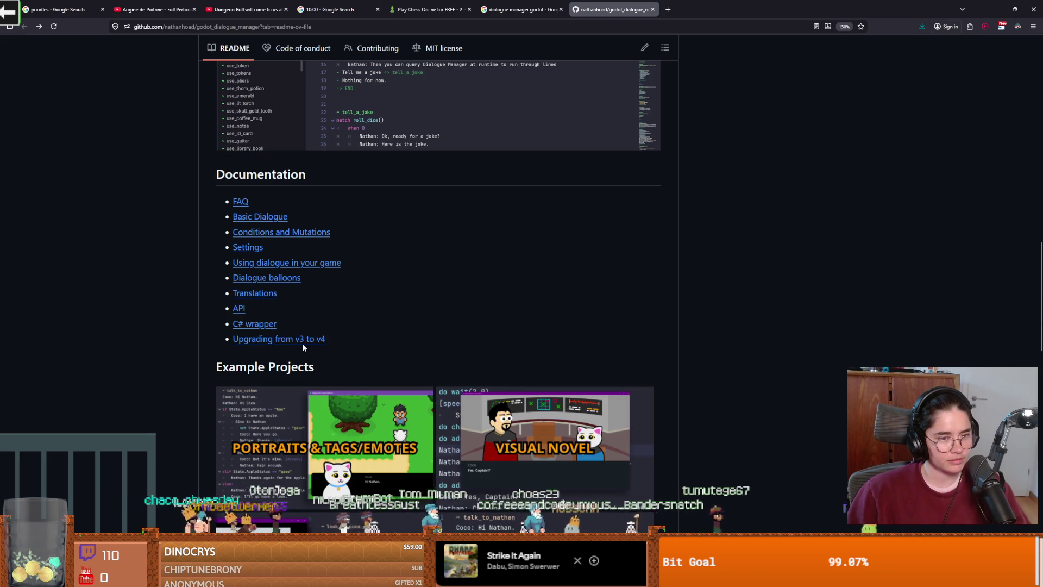
scroll(303, 347, "up", 1)
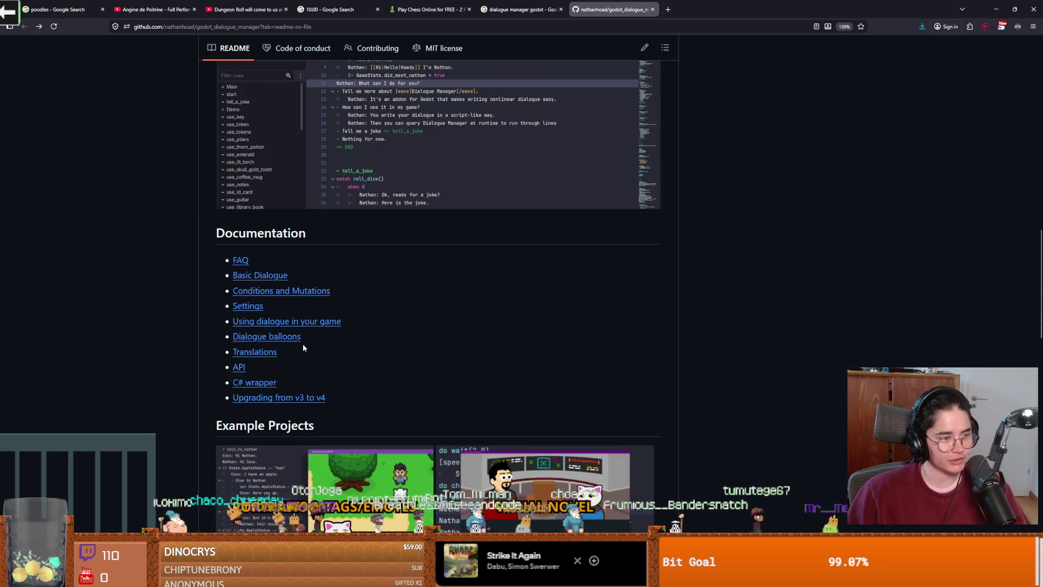
scroll(292, 357, "down", 1)
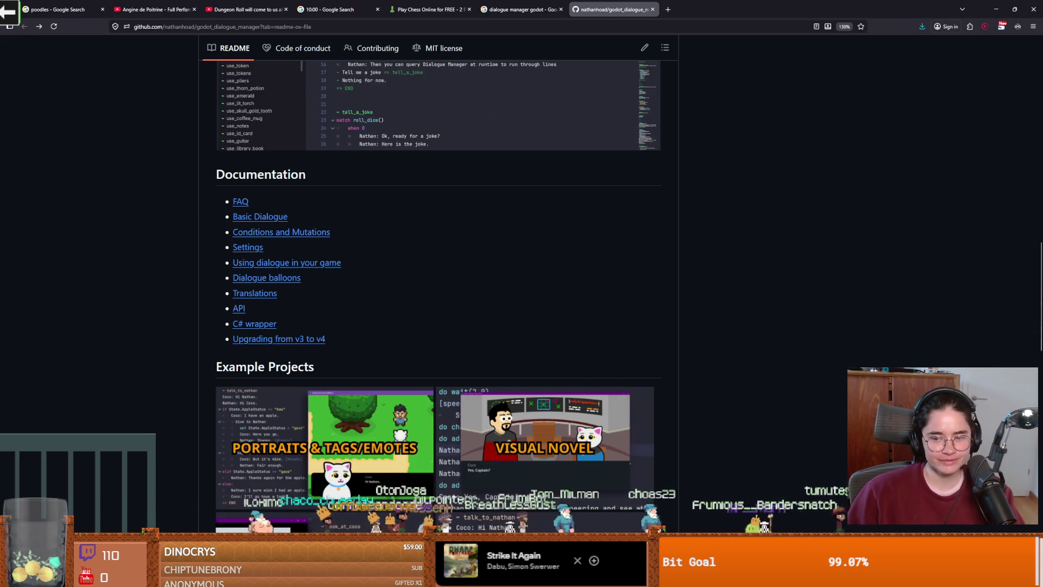
key("alt+Tab")
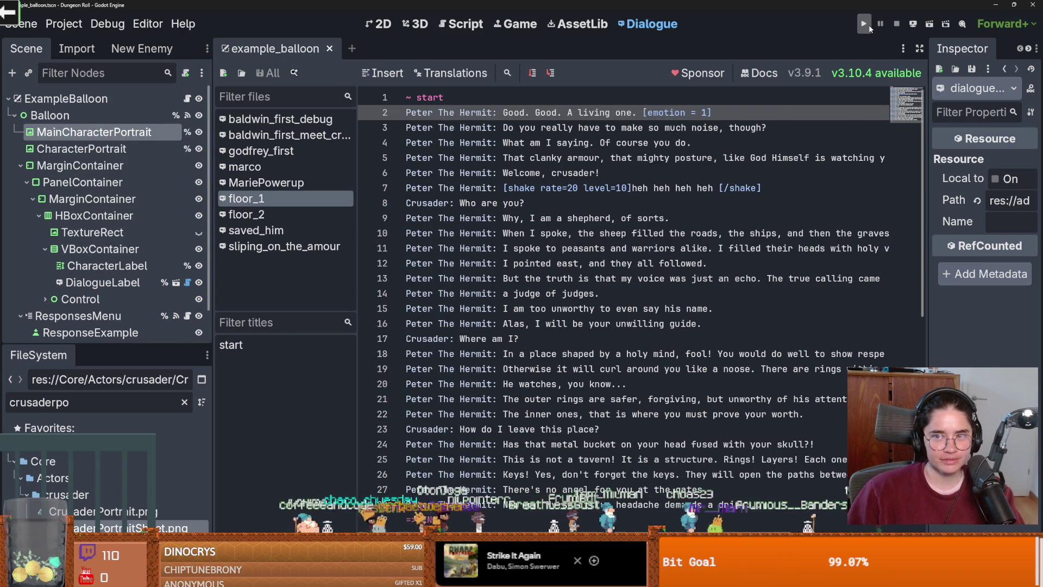
Run the Dungeon Roll project and maximize its DEBUG game window.
left_click(863, 24)
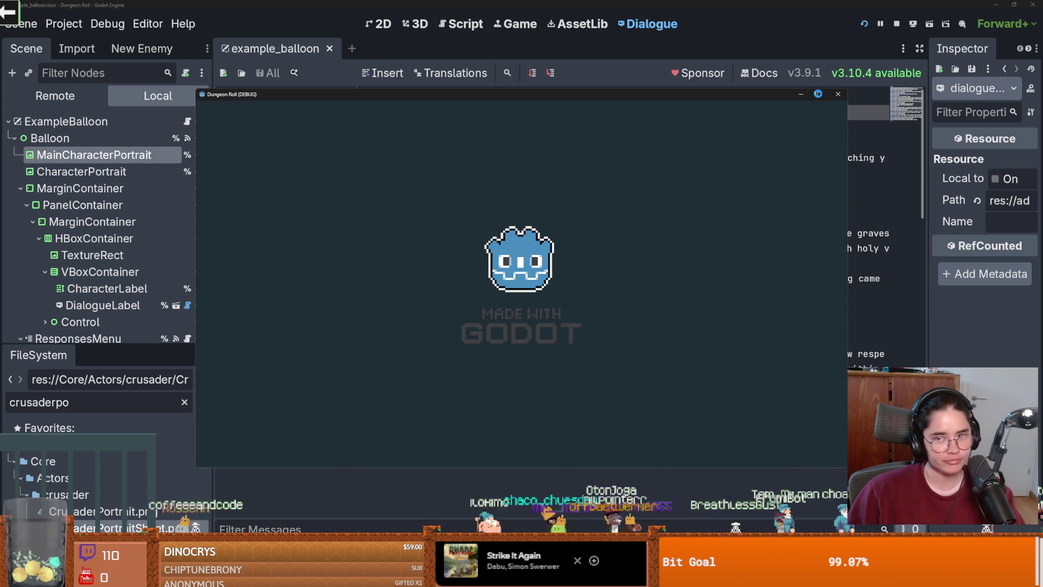
left_click(818, 94)
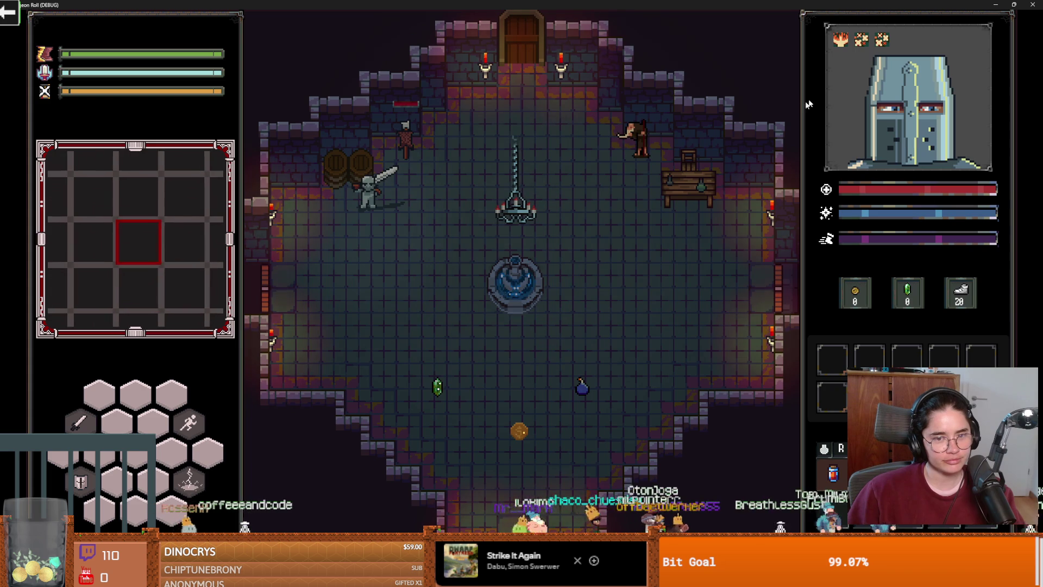
Walk the knight into the top door and choose the default room.
key("d")
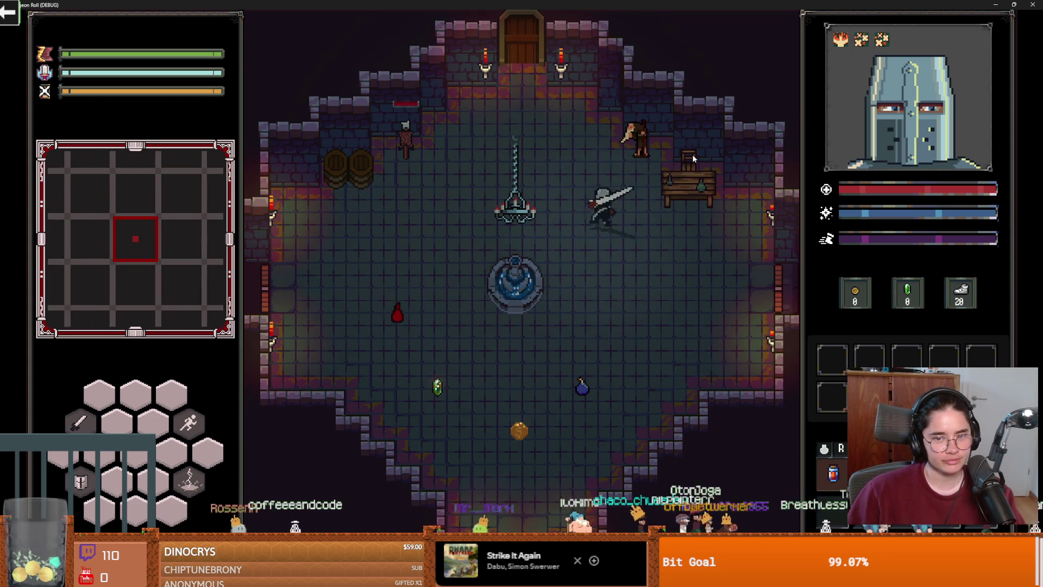
key("w")
key("a")
key("w")
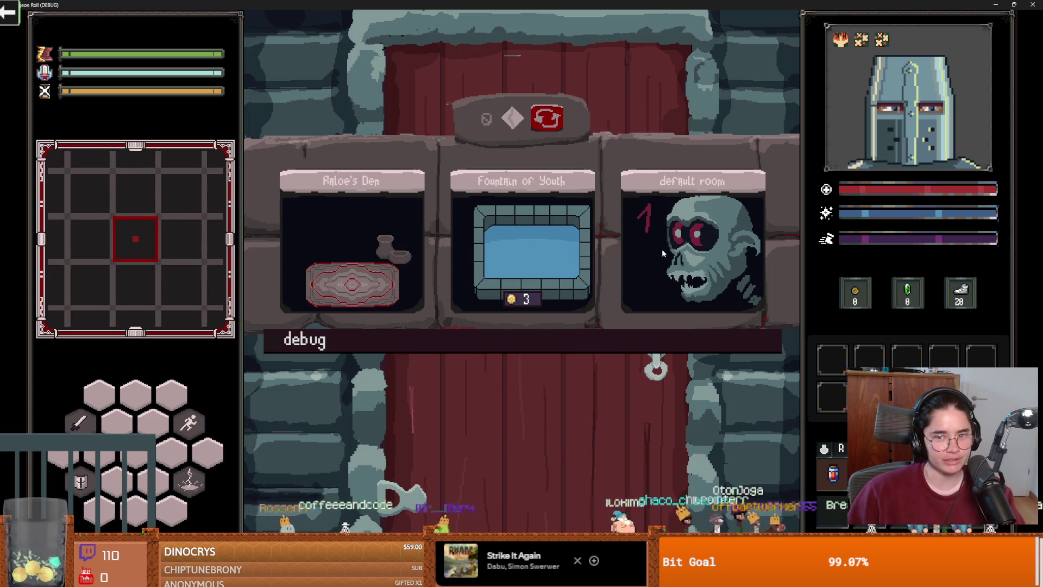
left_click(662, 248)
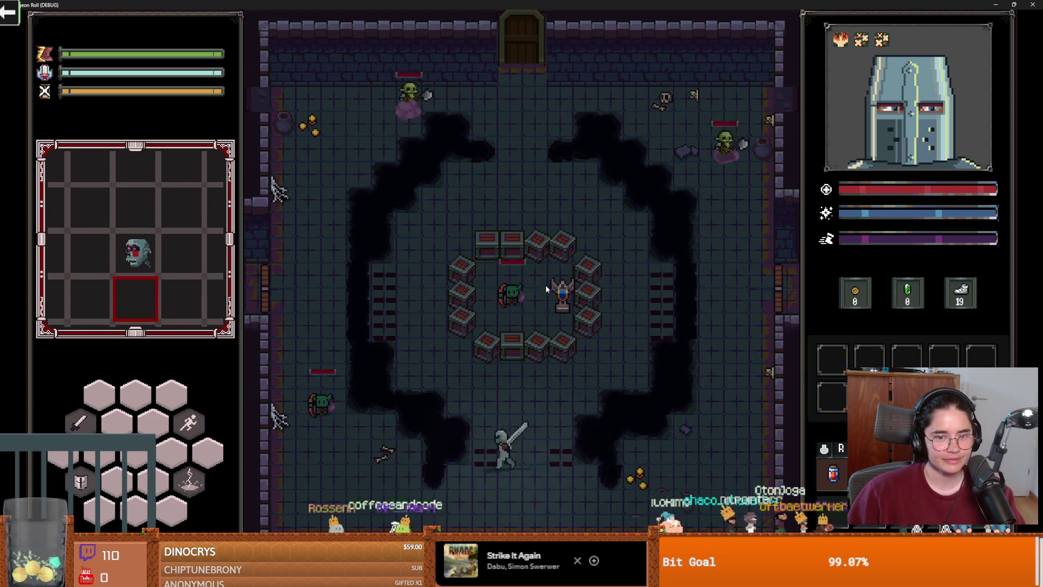
Kill the room's goblins and skeleton with slashes, fire and lightning attacks.
left_click(461, 365)
left_click(397, 370)
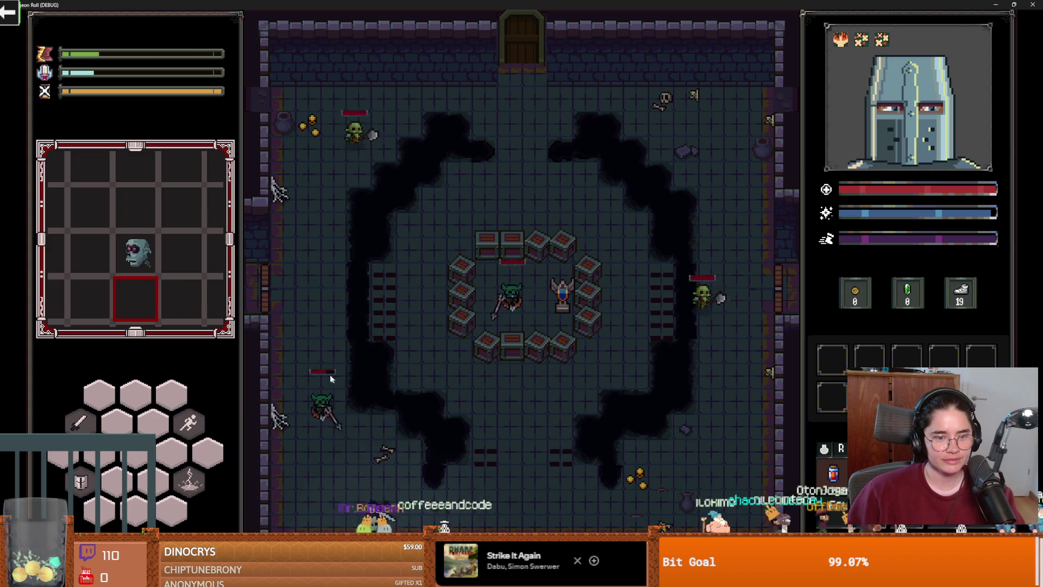
left_click(313, 348)
left_click(337, 410)
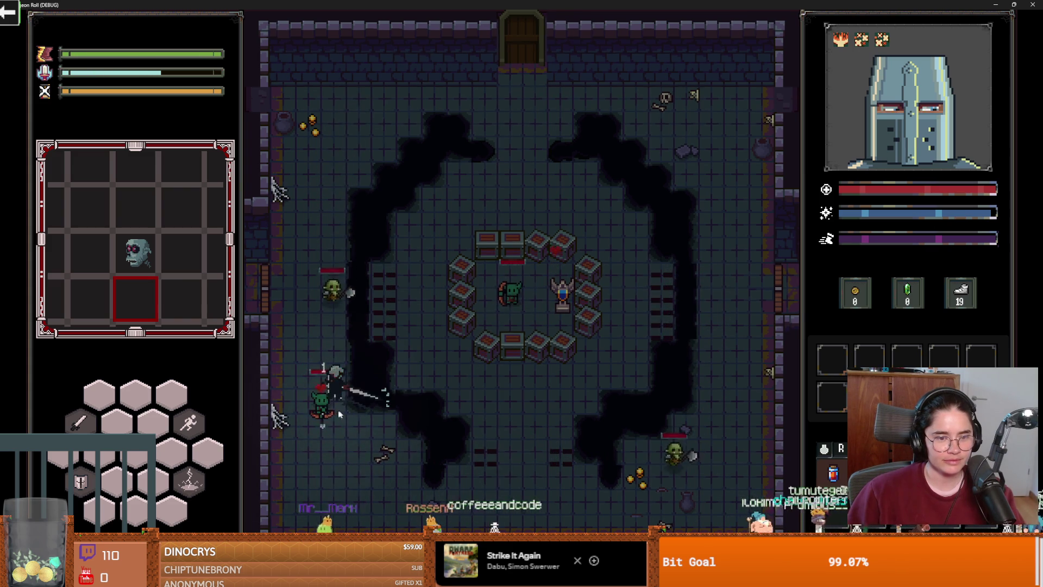
left_click(385, 370)
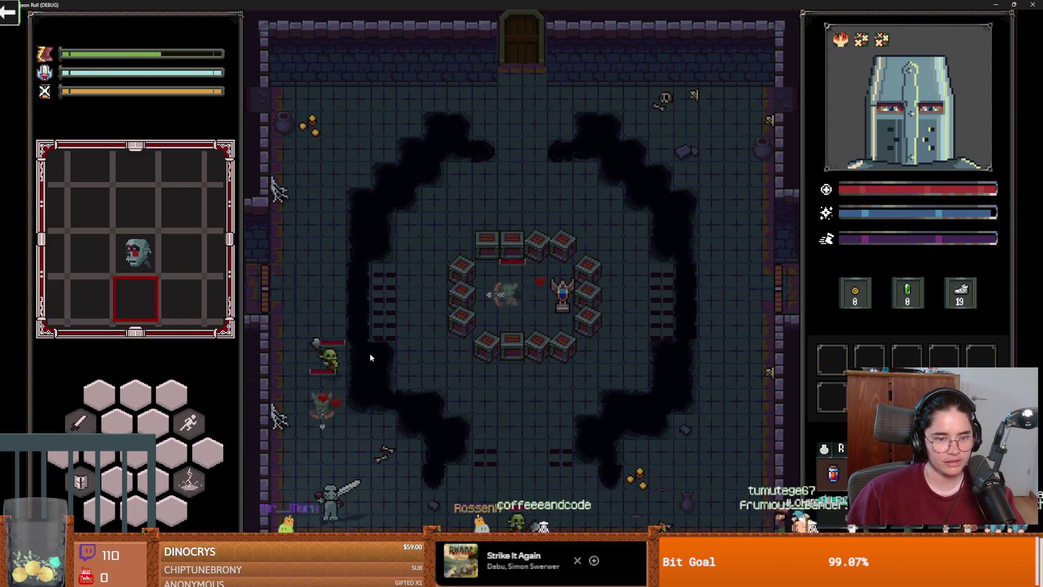
left_click(355, 351)
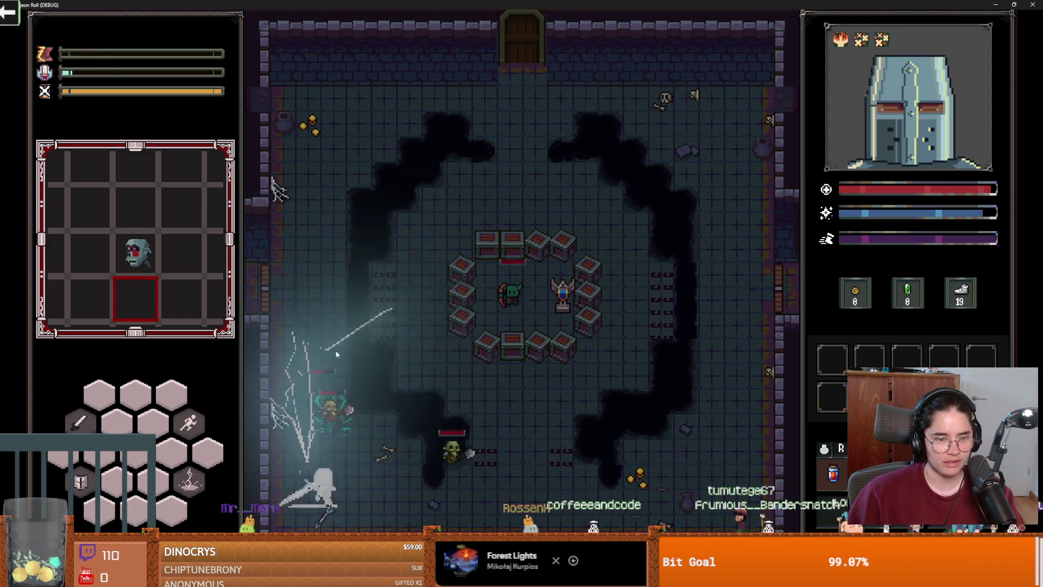
left_click(341, 384)
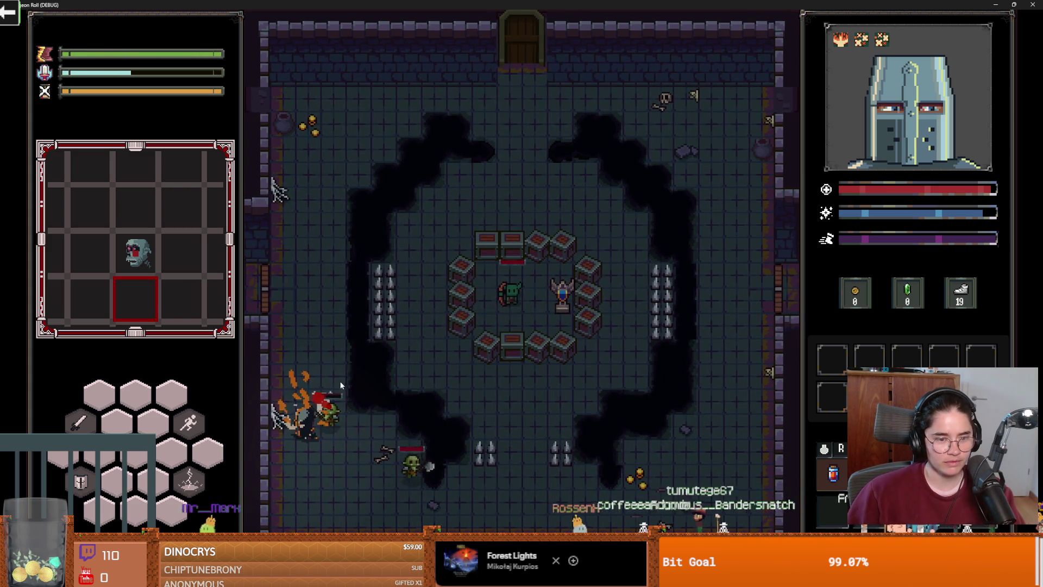
left_click(330, 423)
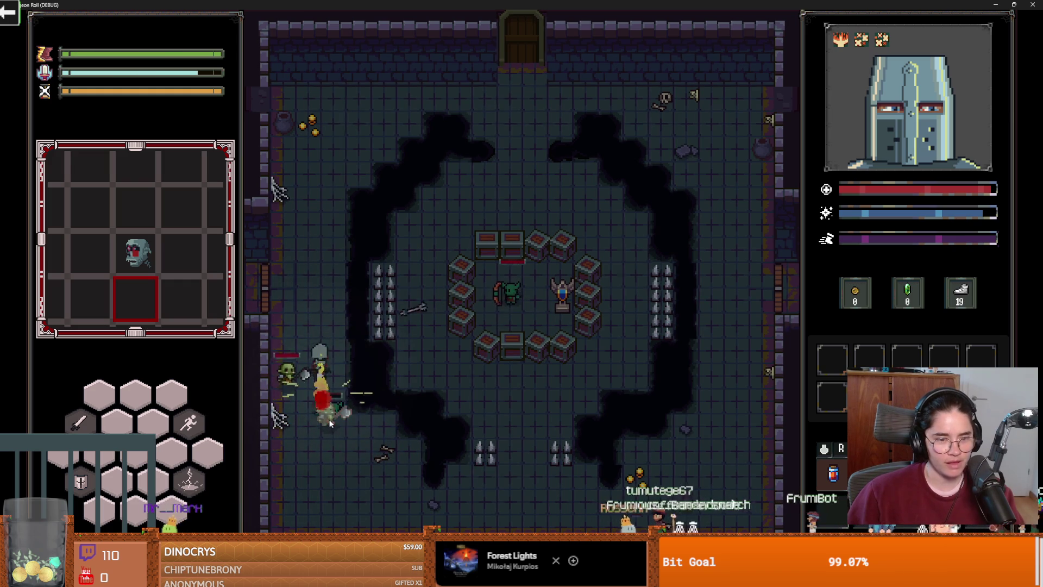
left_click(316, 386)
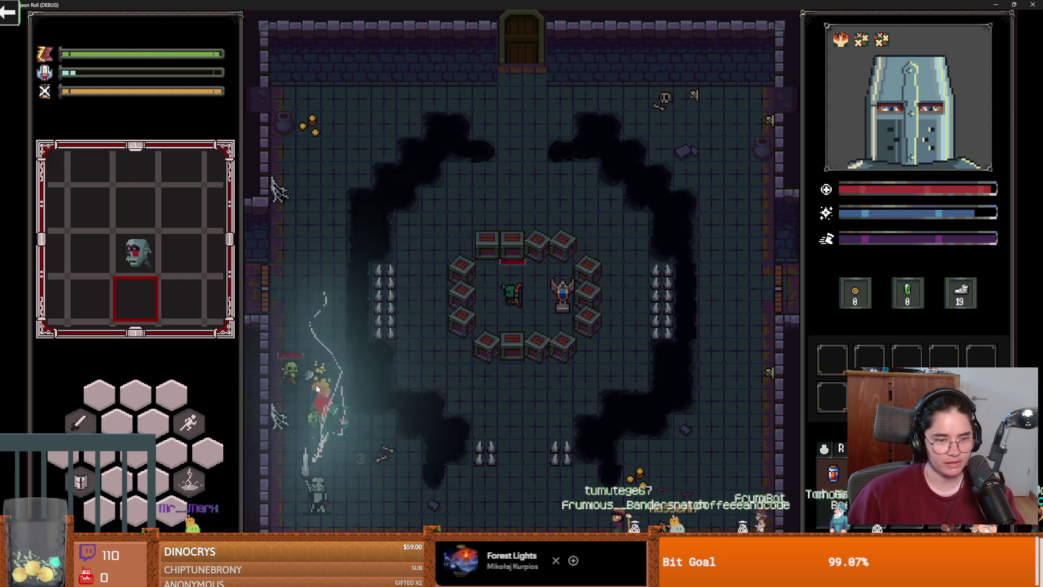
left_click(333, 334)
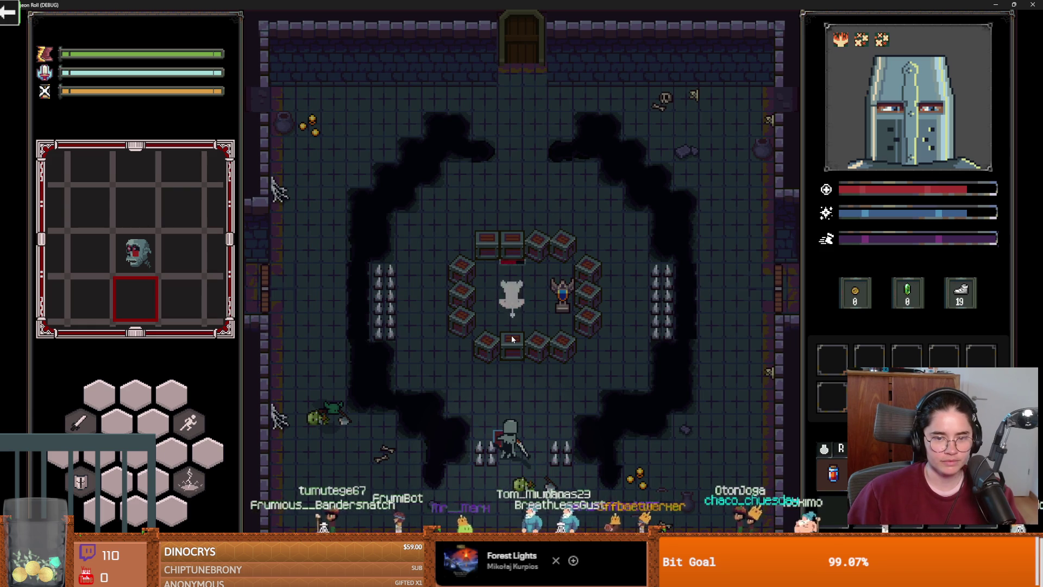
left_click(516, 315)
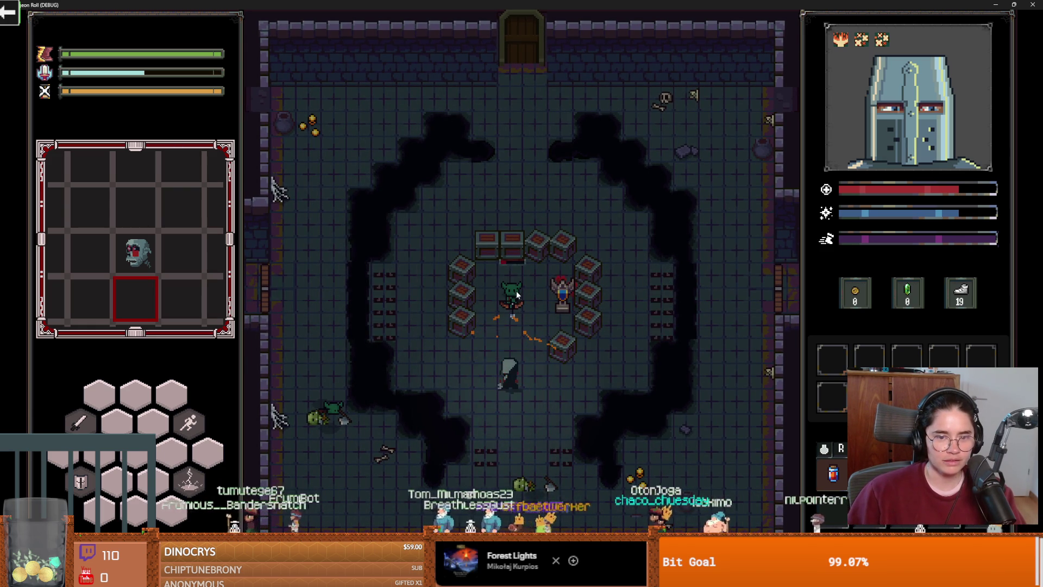
Smash the crates and trophy statue around the knight.
key("w")
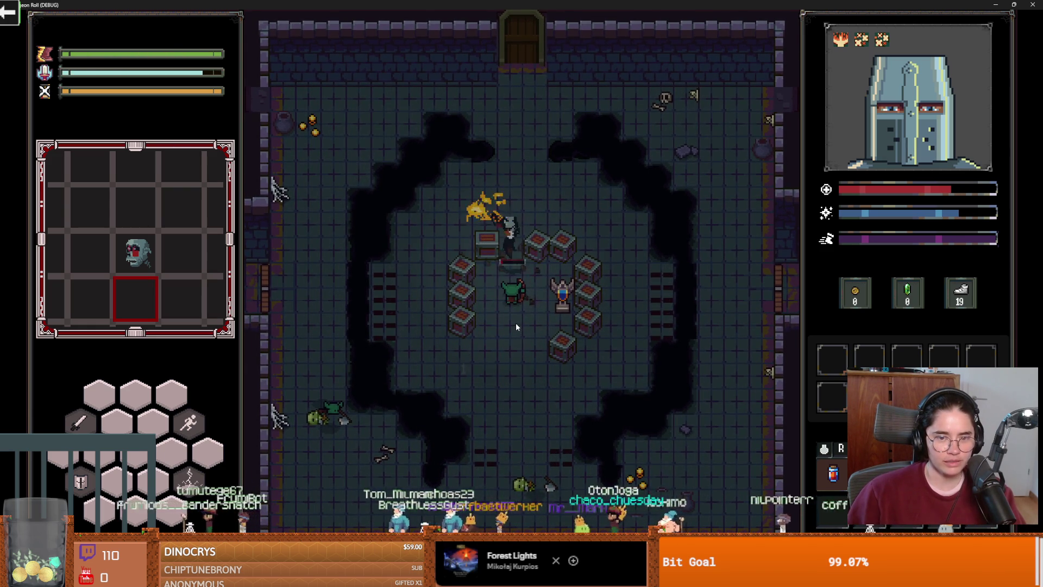
key("s")
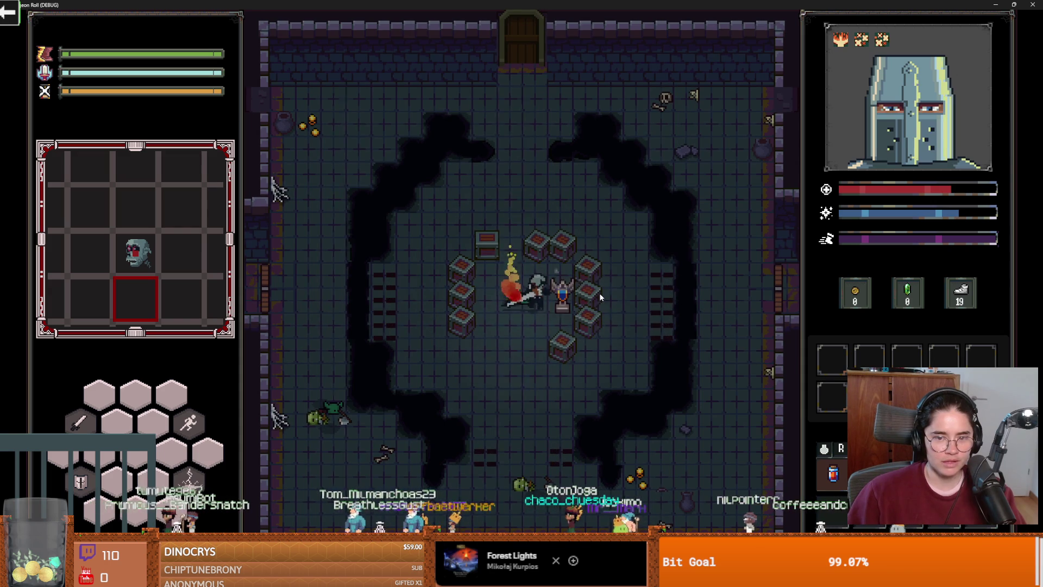
left_click(600, 297)
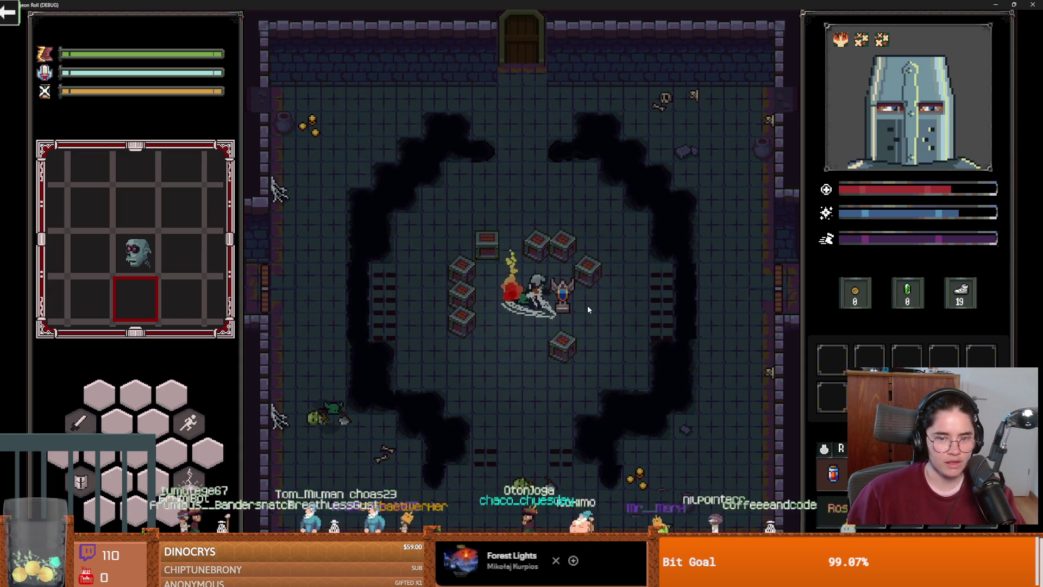
left_click(587, 308)
left_click(477, 302)
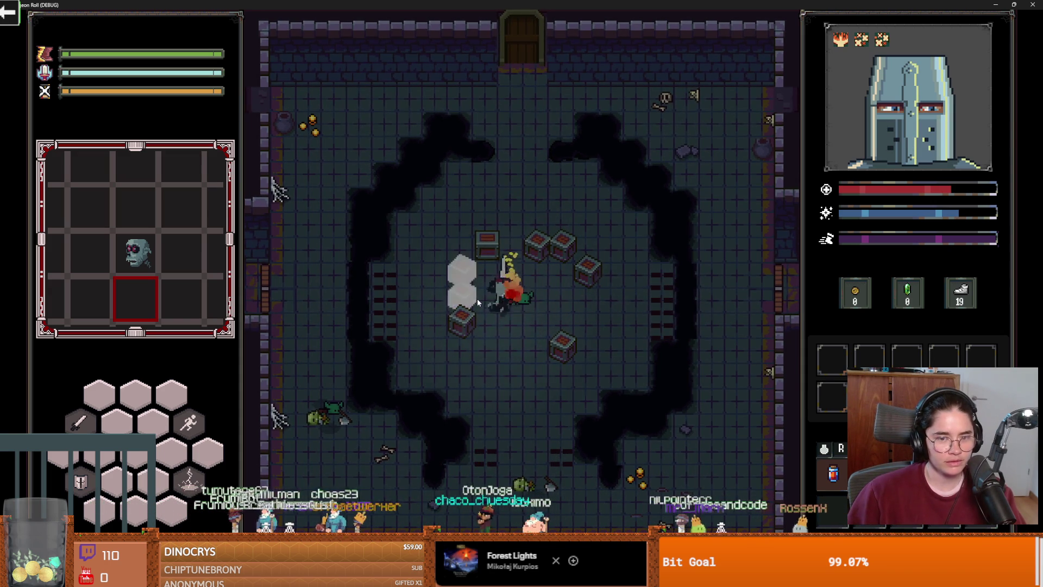
left_click(477, 301)
key("w")
left_click(489, 234)
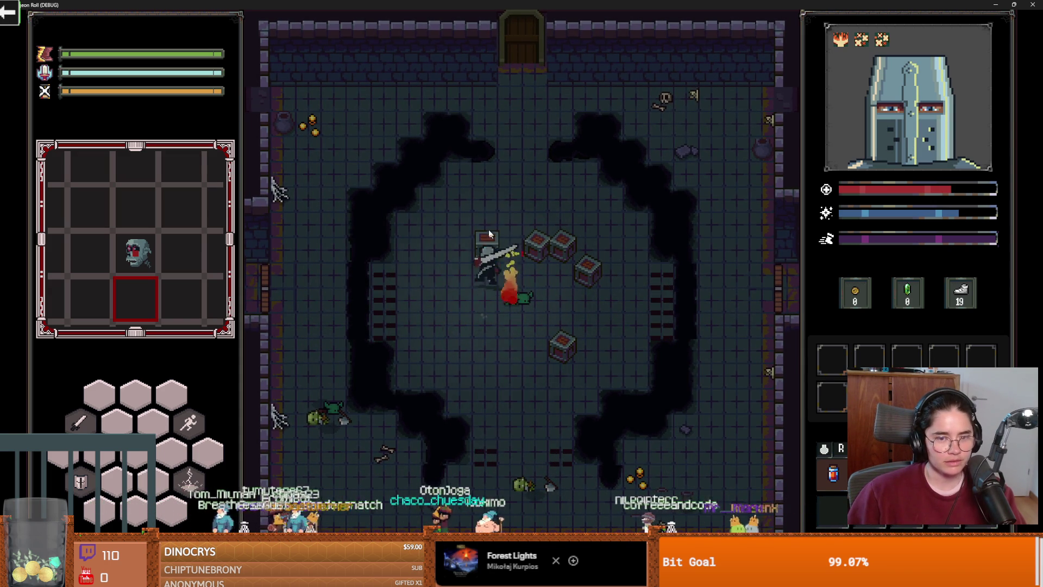
left_click(490, 223)
left_click(572, 270)
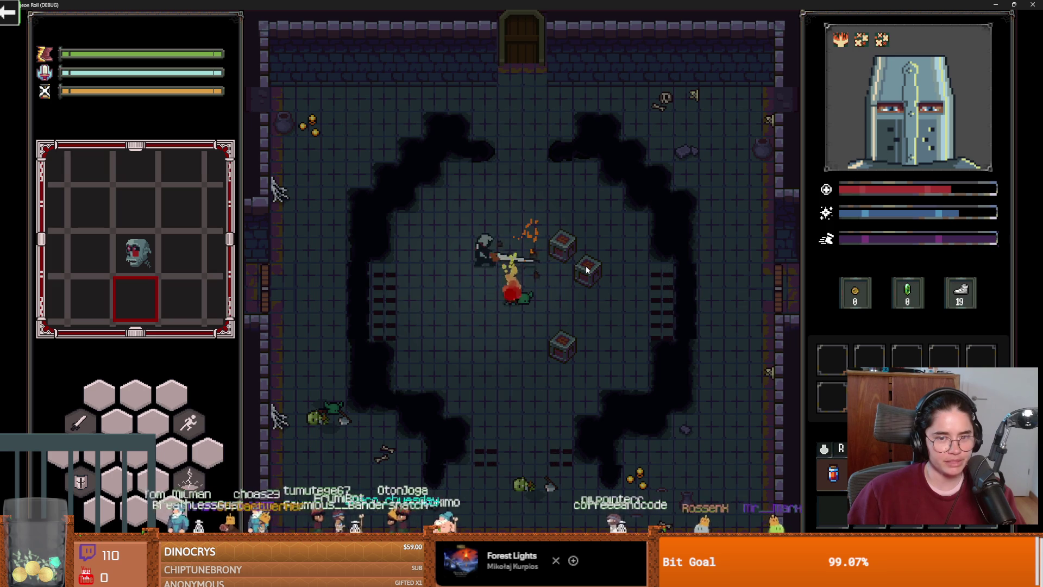
left_click(589, 269)
Smash the last lower crate, then unlock the top door to reveal the room choices.
key("s")
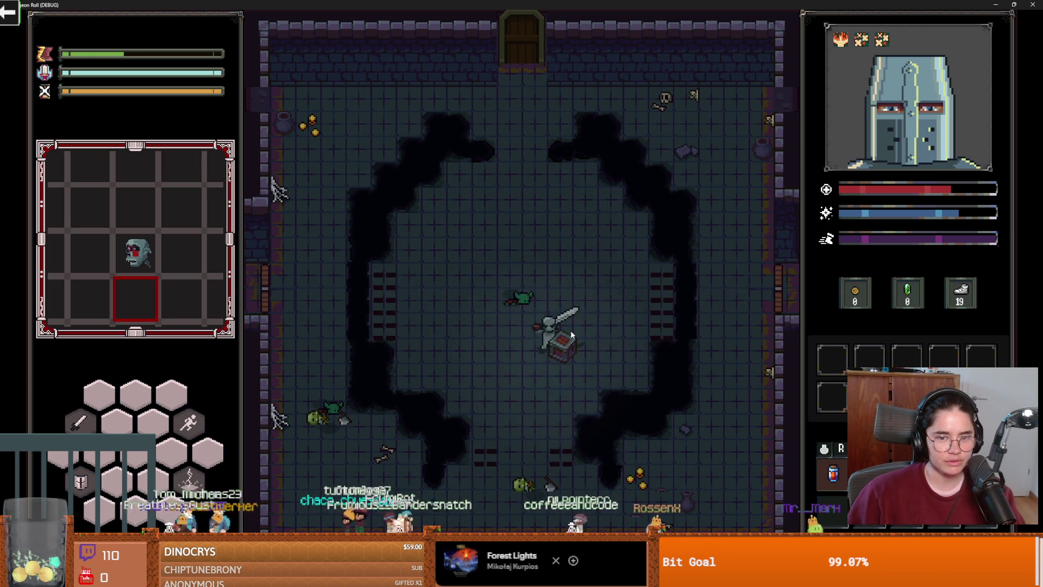
left_click(571, 333)
key("w")
left_click(570, 317)
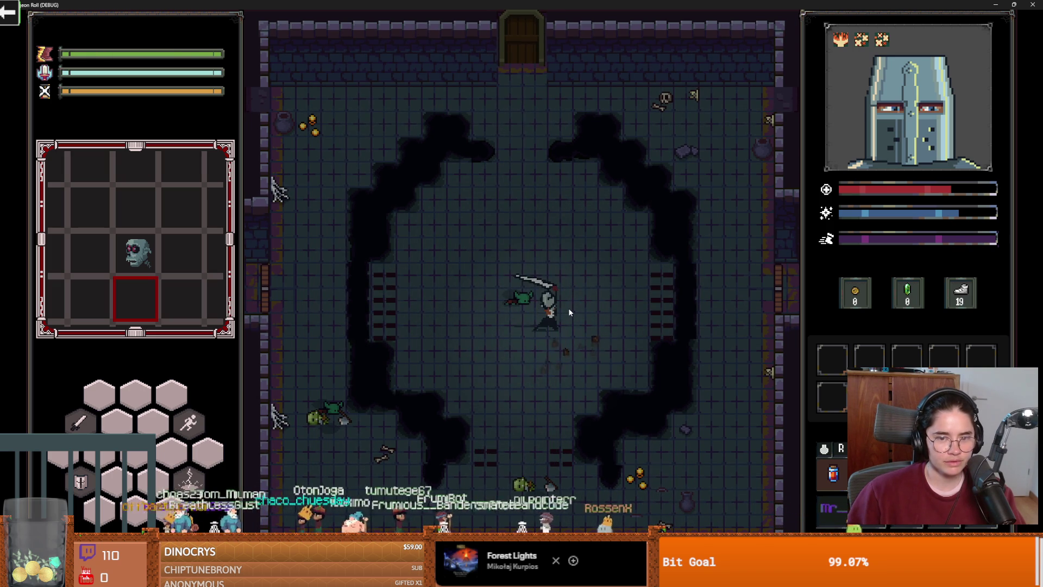
key("w")
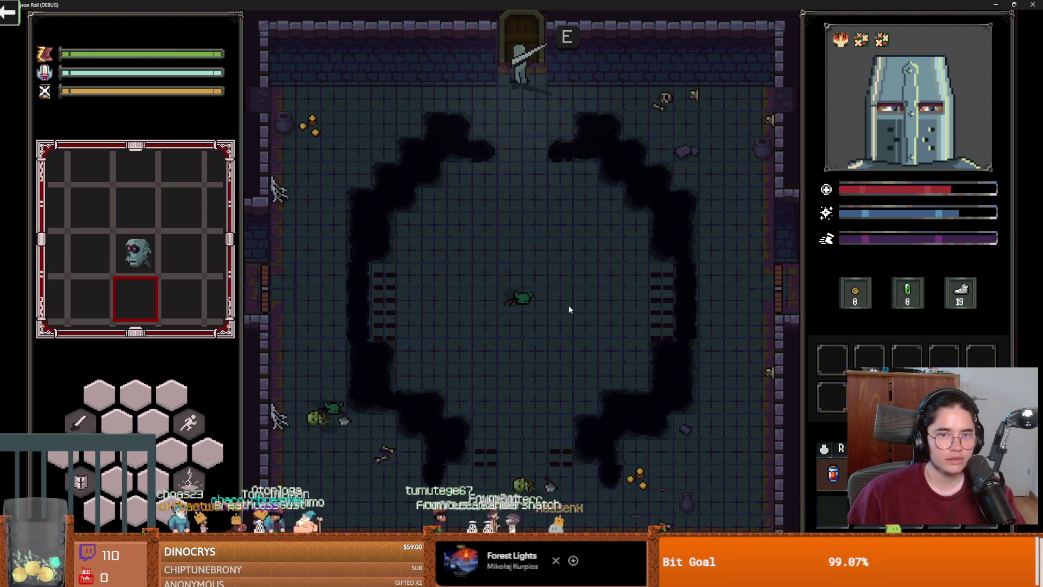
key("e")
left_click(488, 318)
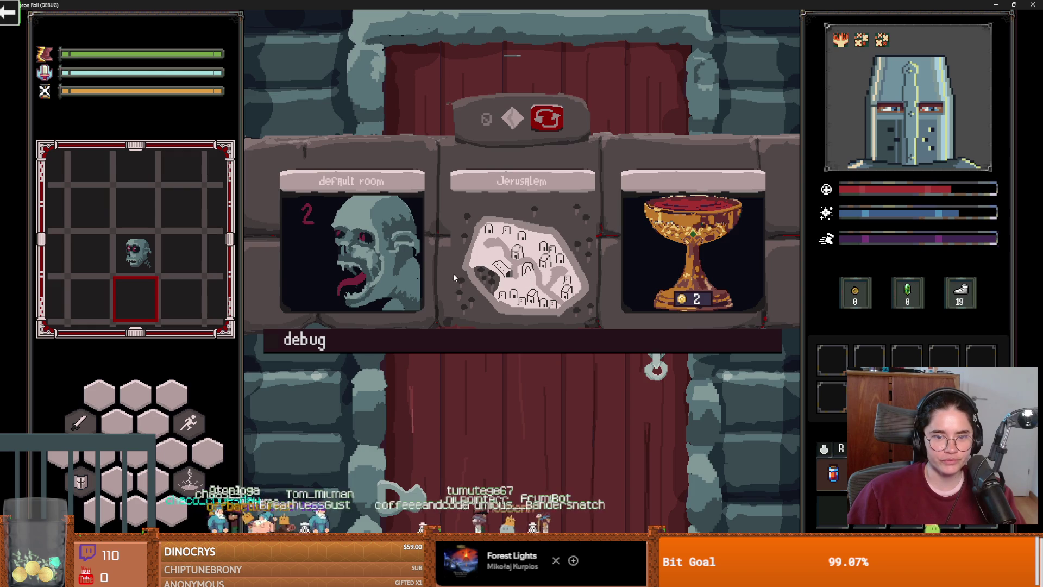
Enter the Jerusalem room and kill the goblin near the stairs.
left_click(541, 276)
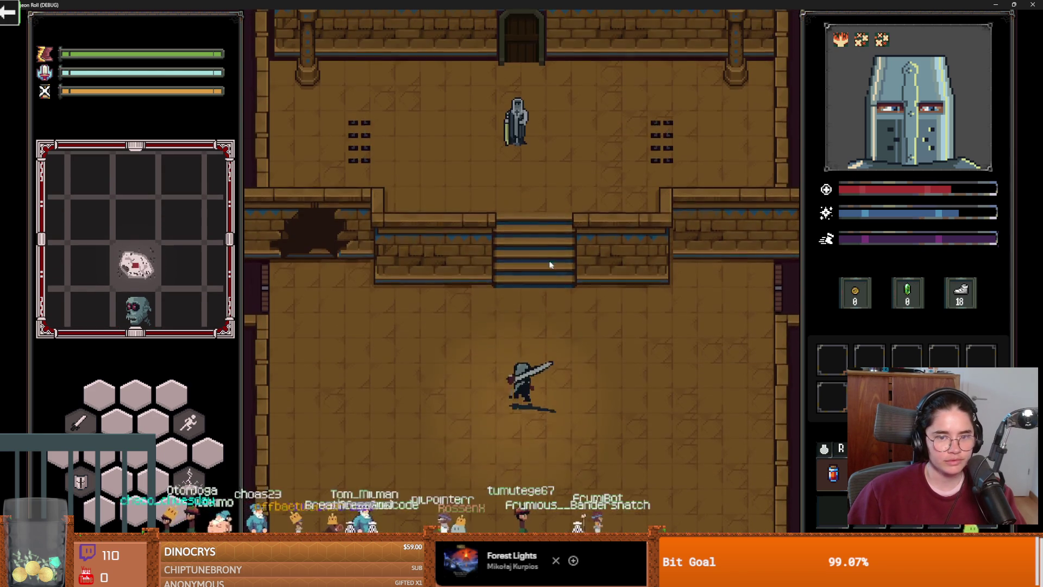
key("w")
key("w")
right_click(530, 258)
left_click(454, 239)
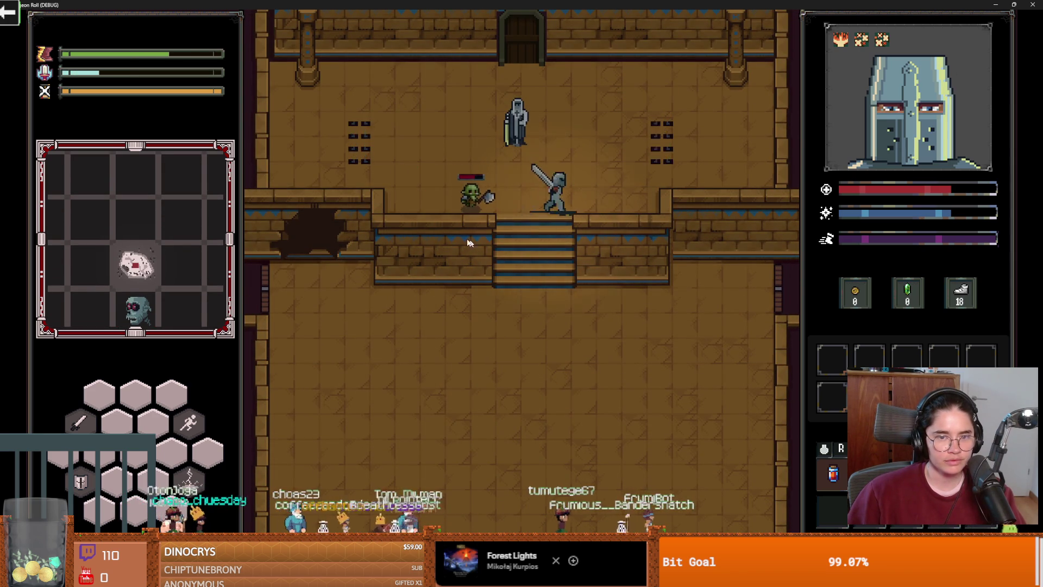
left_click(454, 239)
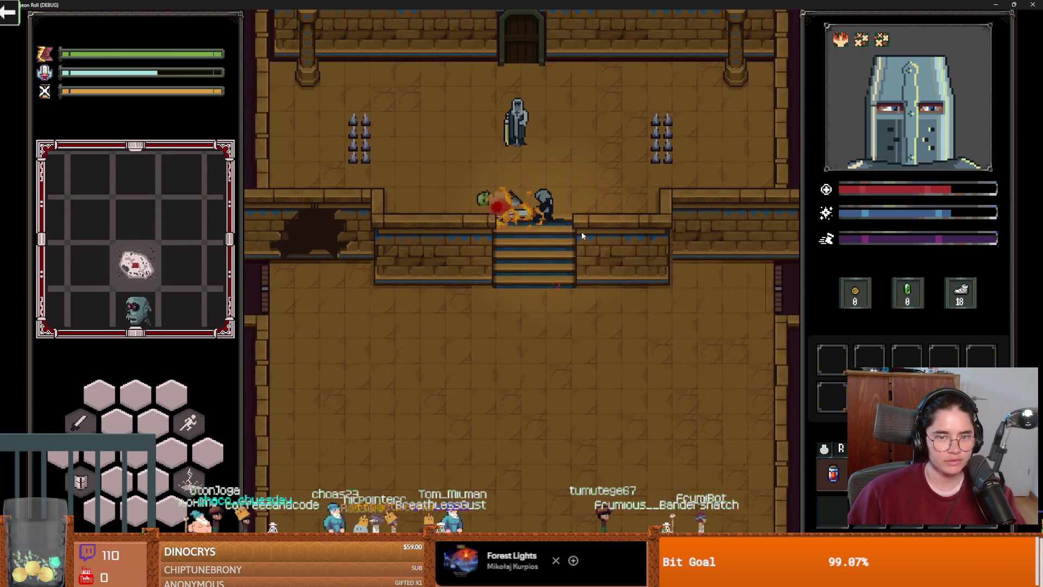
Talk to Baldwin to take the Holy Hit upgrade and Lay on Hands.
key("w")
key("e")
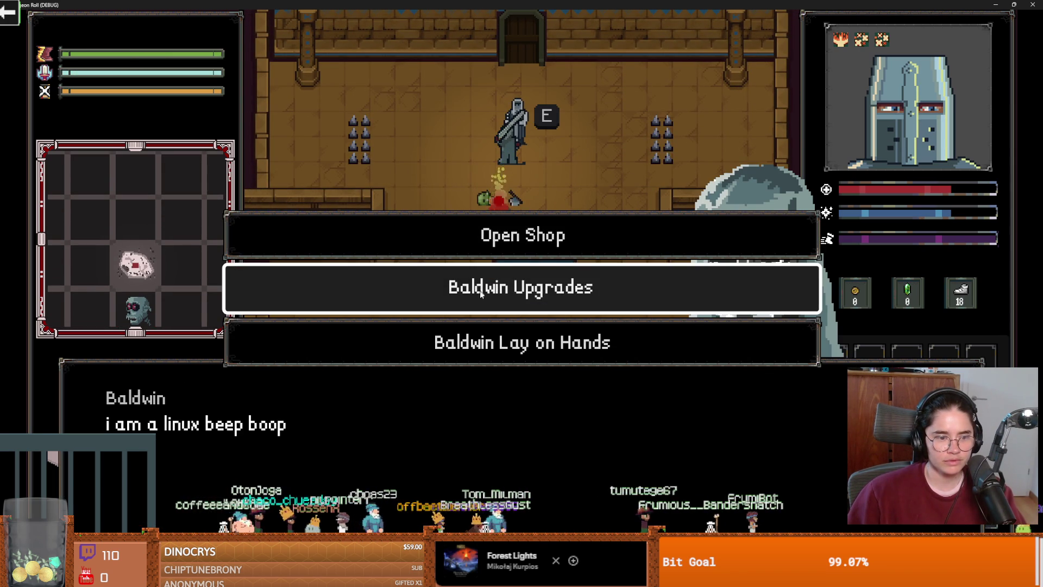
left_click(558, 288)
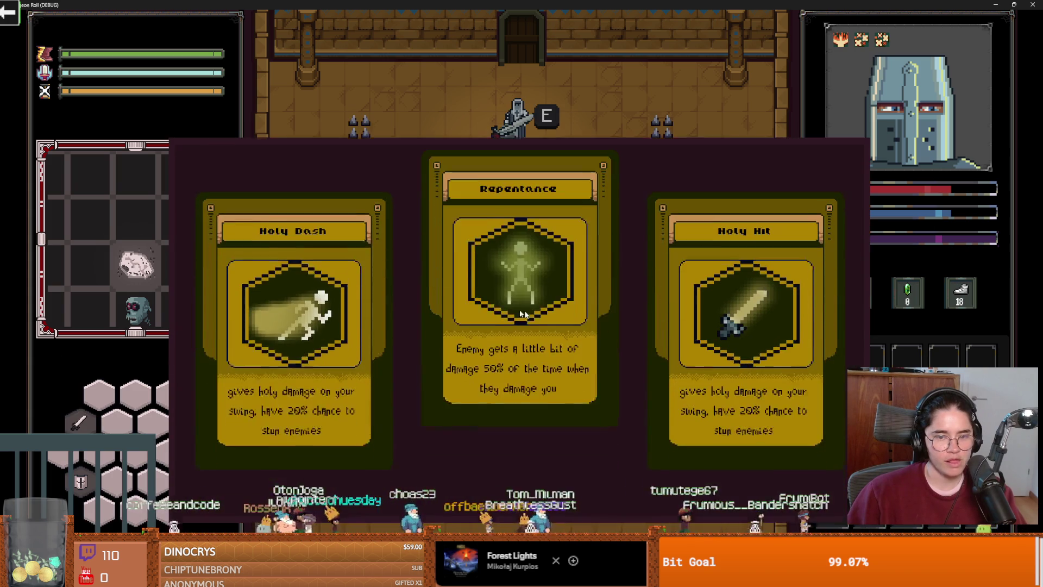
left_click(728, 281)
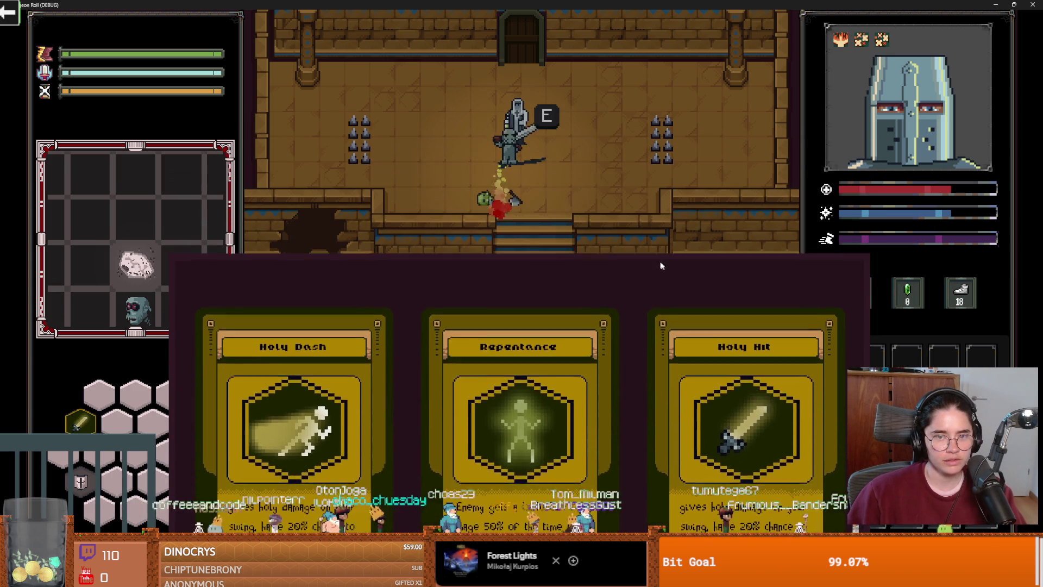
key("e")
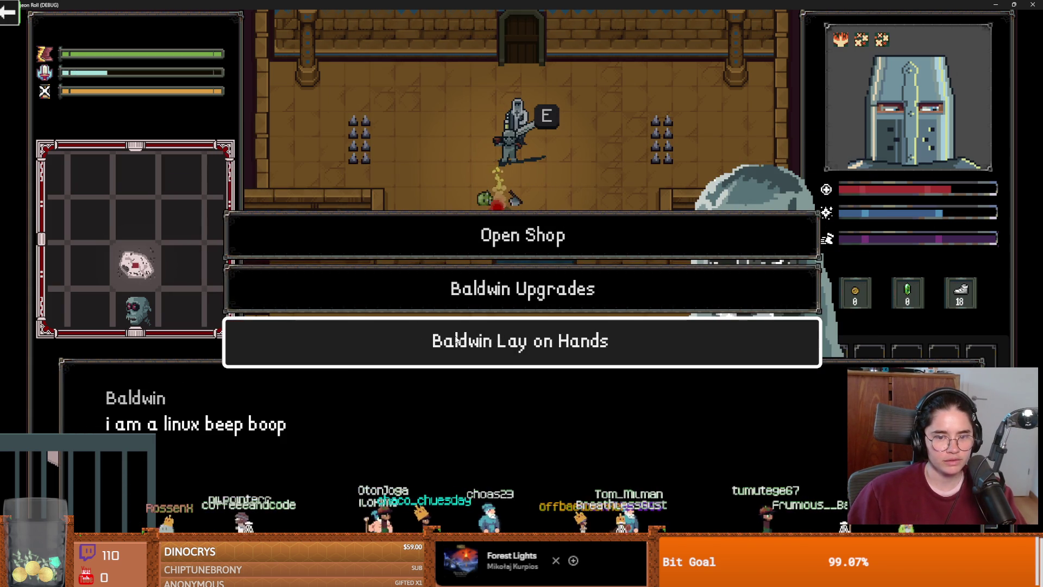
left_click(556, 337)
Heal the knight, leave through the right-hand doorway, and pick the next room.
key("s")
key("d")
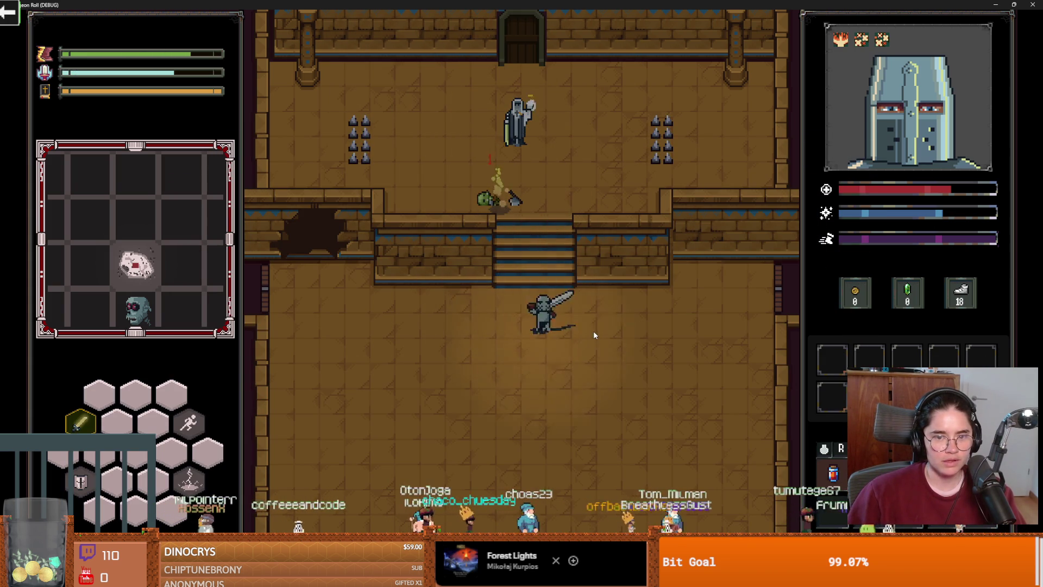
key("d")
right_click(673, 333)
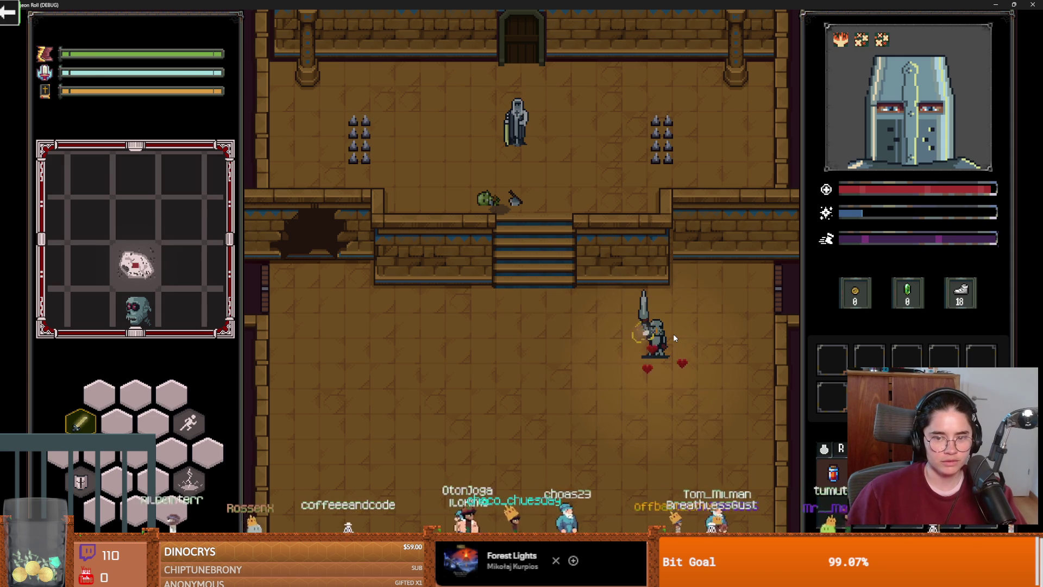
key("d")
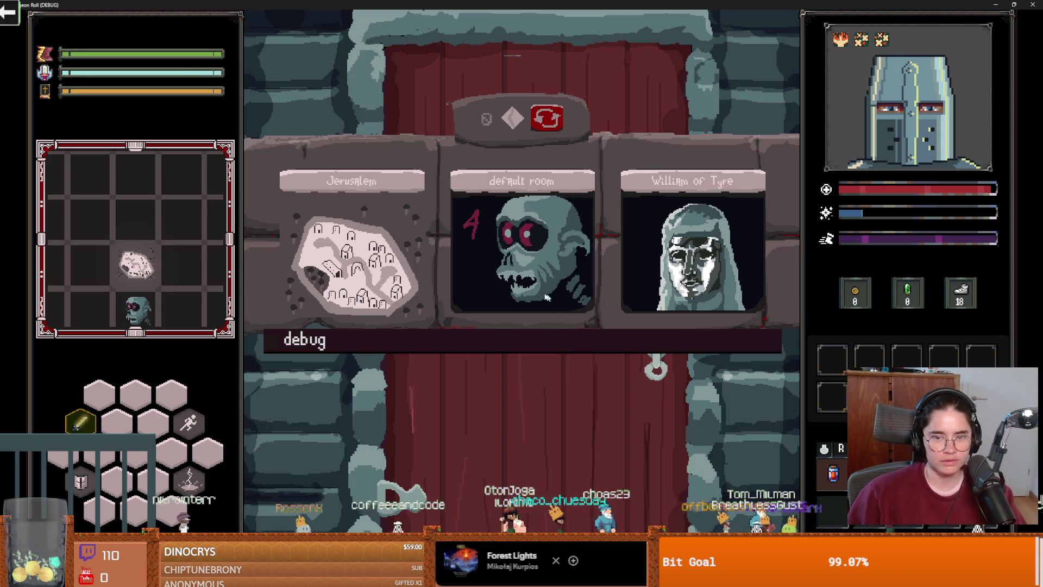
left_click(476, 264)
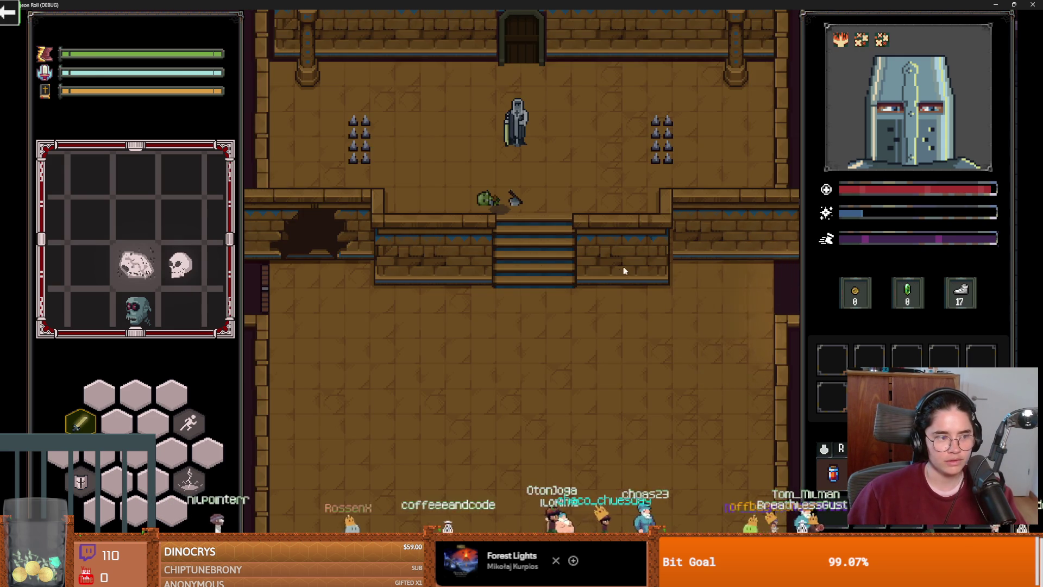
Walk the knight across the new room up to the goblin by the barrels.
key("d")
key("s")
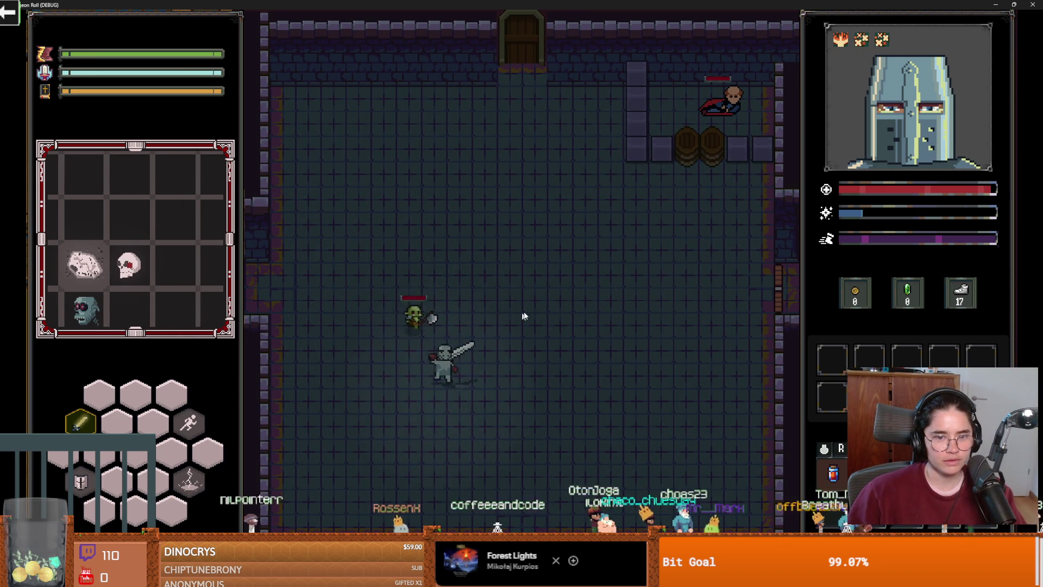
key("d")
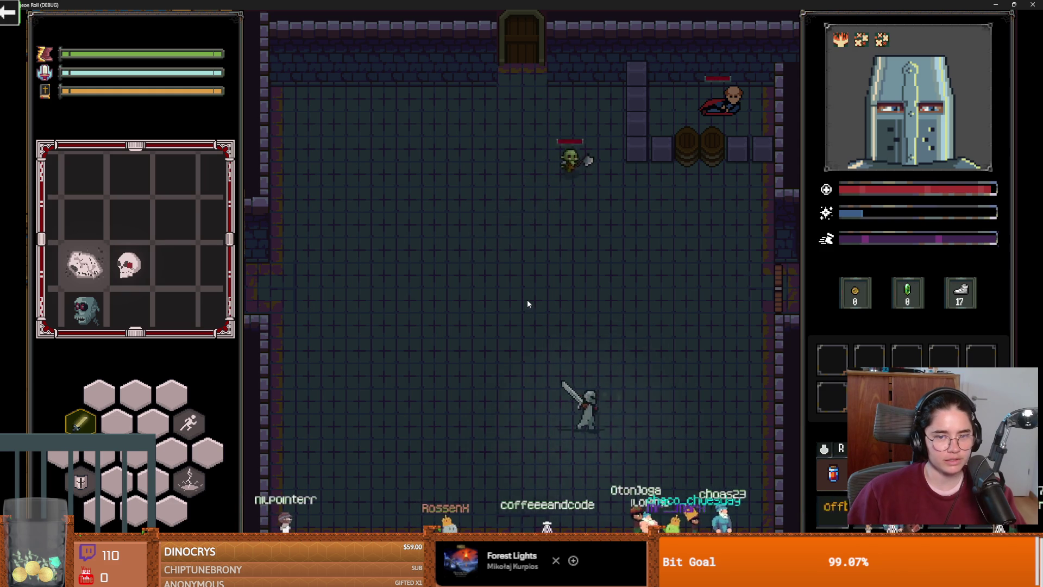
key("w")
key("w")
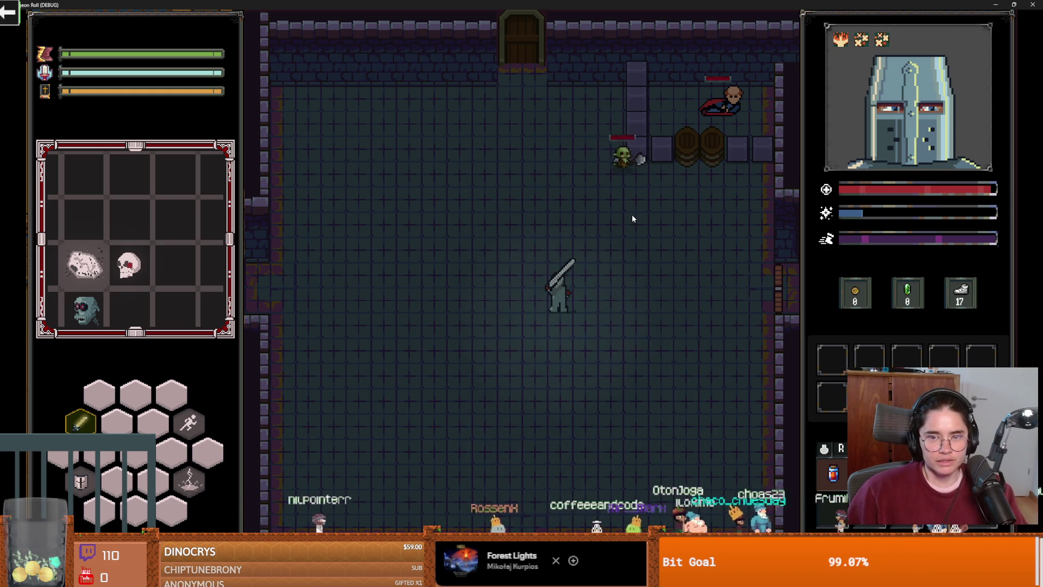
key("d")
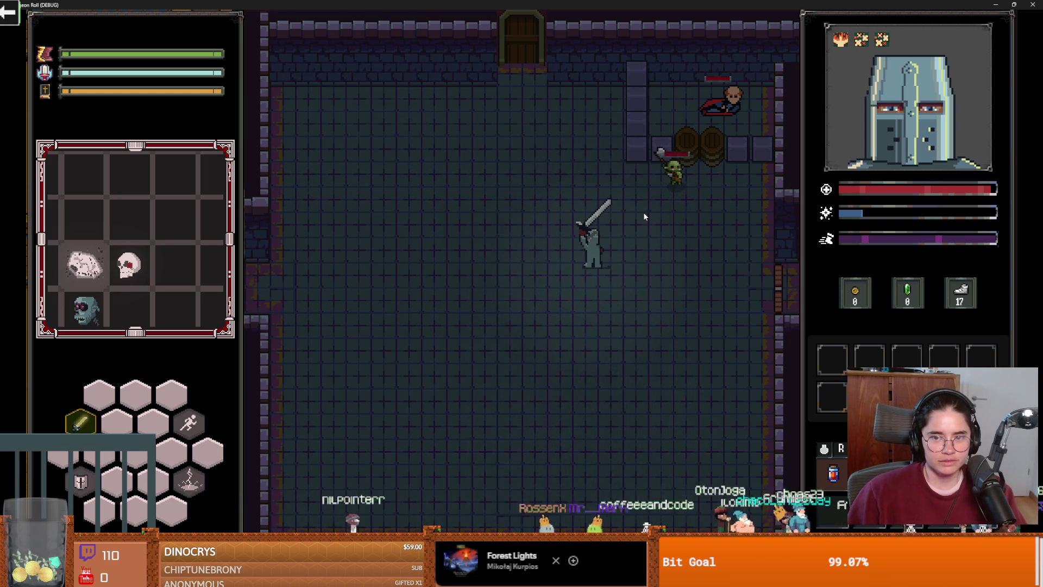
key("w")
key("d")
key("w")
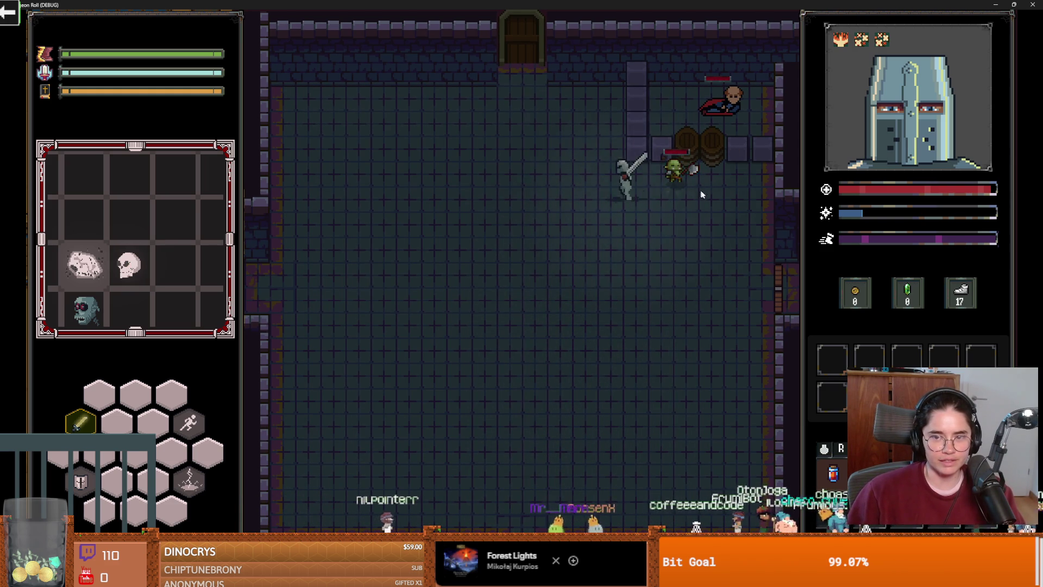
Kill the goblin with a sword strike and lightning dash, then smash the barrel.
left_click(705, 197)
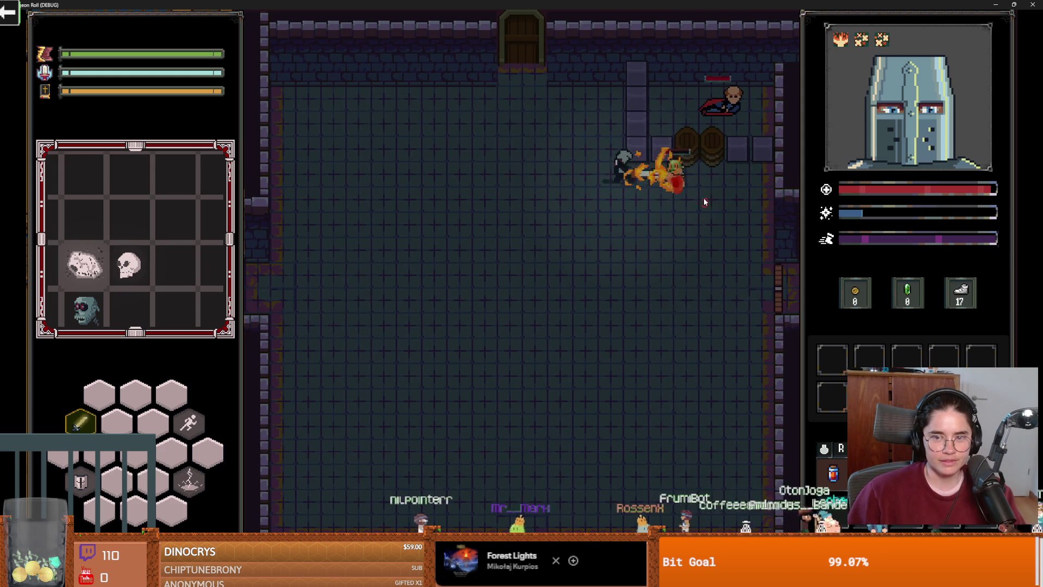
key("a")
right_click(703, 197)
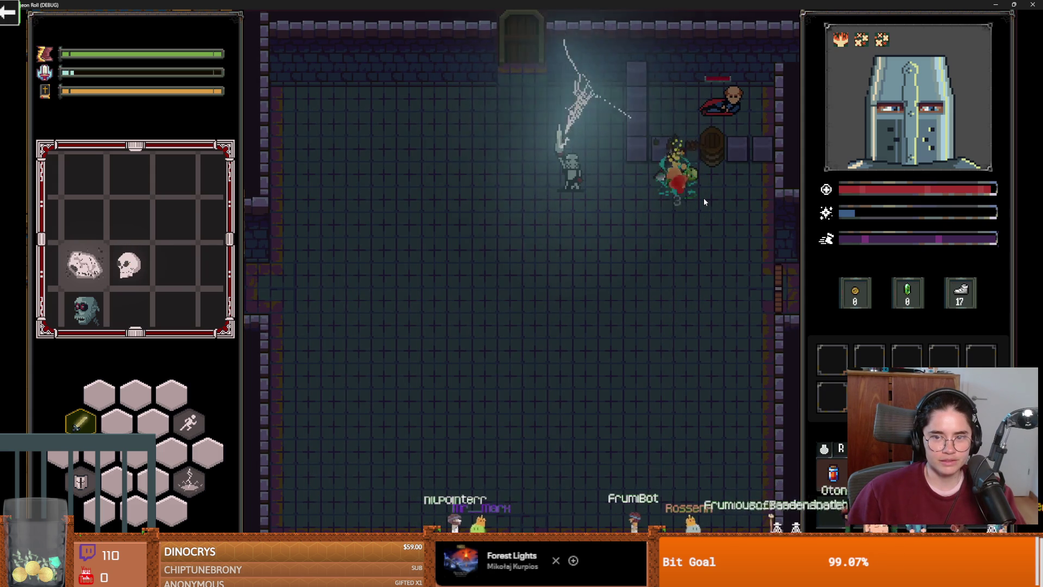
left_click(704, 121)
key("d")
Talk through William of Tyre's dialogue, then exit through the east door.
key("w")
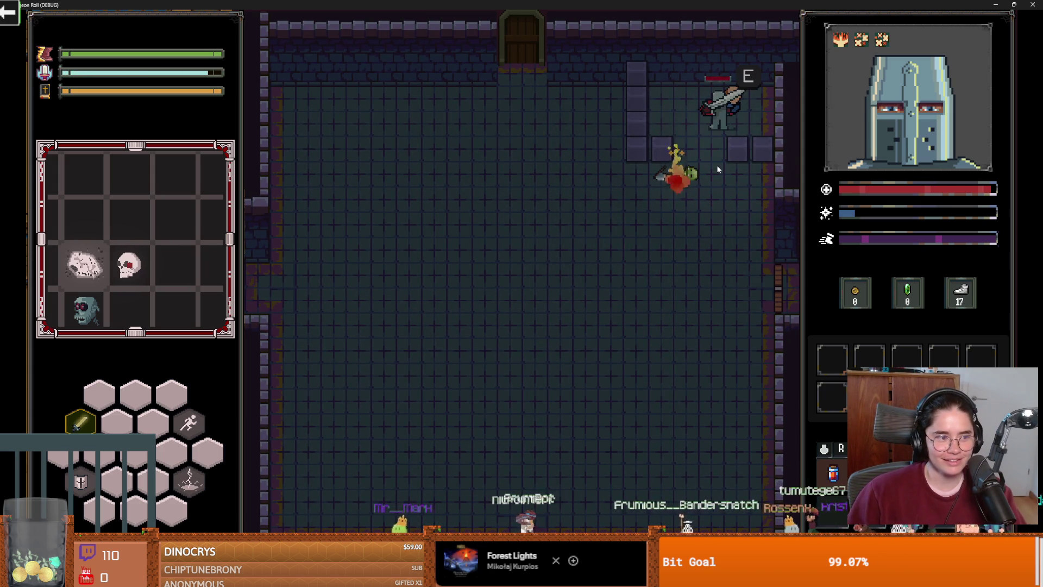
key("e")
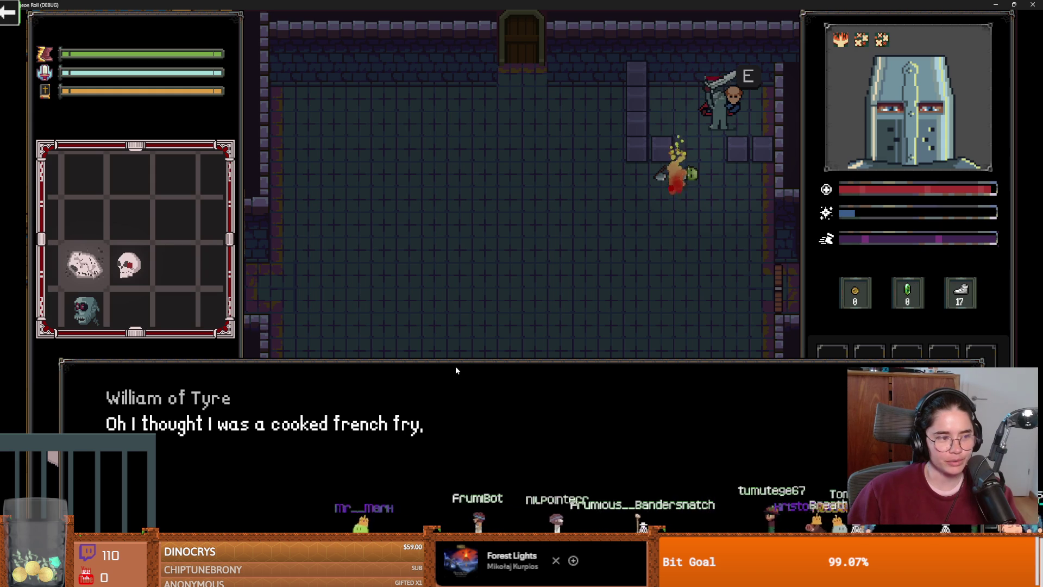
left_click(463, 414)
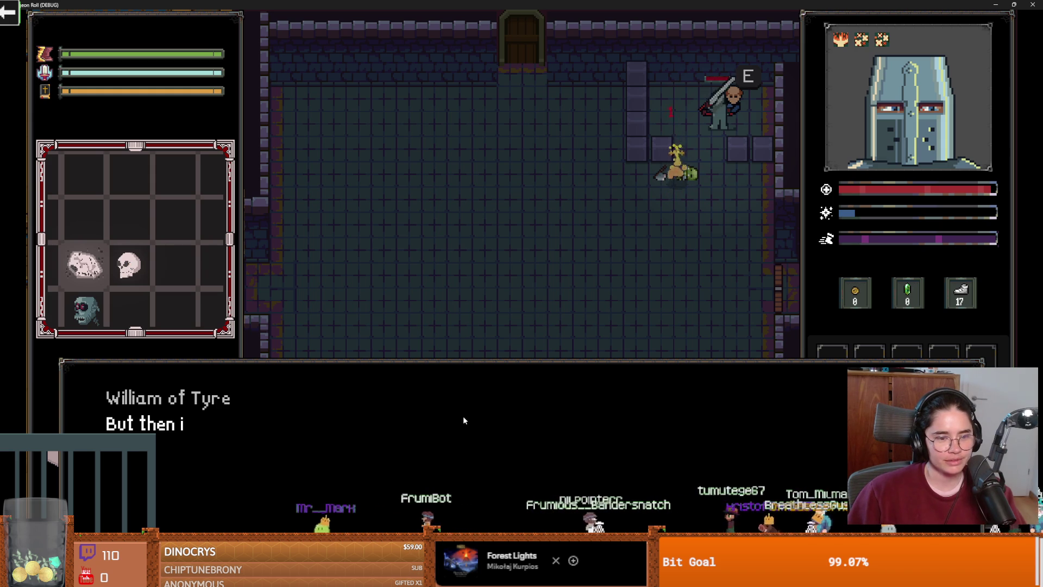
left_click(463, 415)
left_click(463, 416)
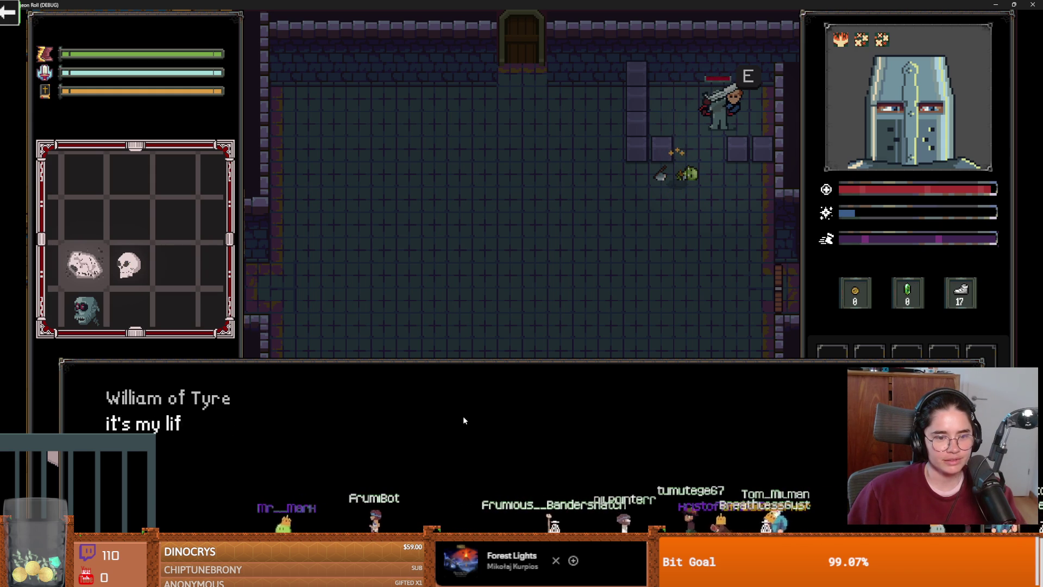
left_click(463, 415)
key("s")
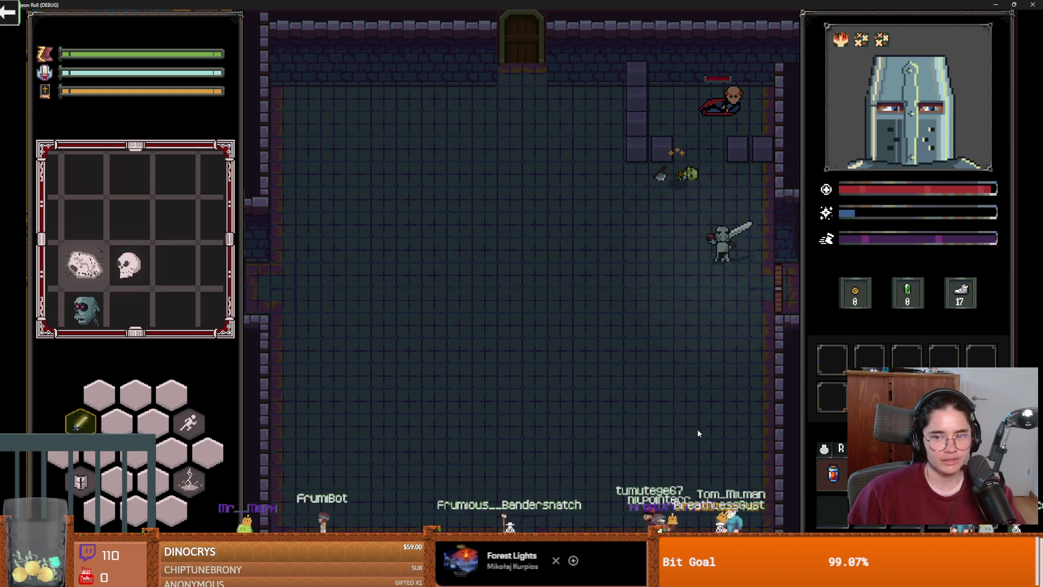
key("d")
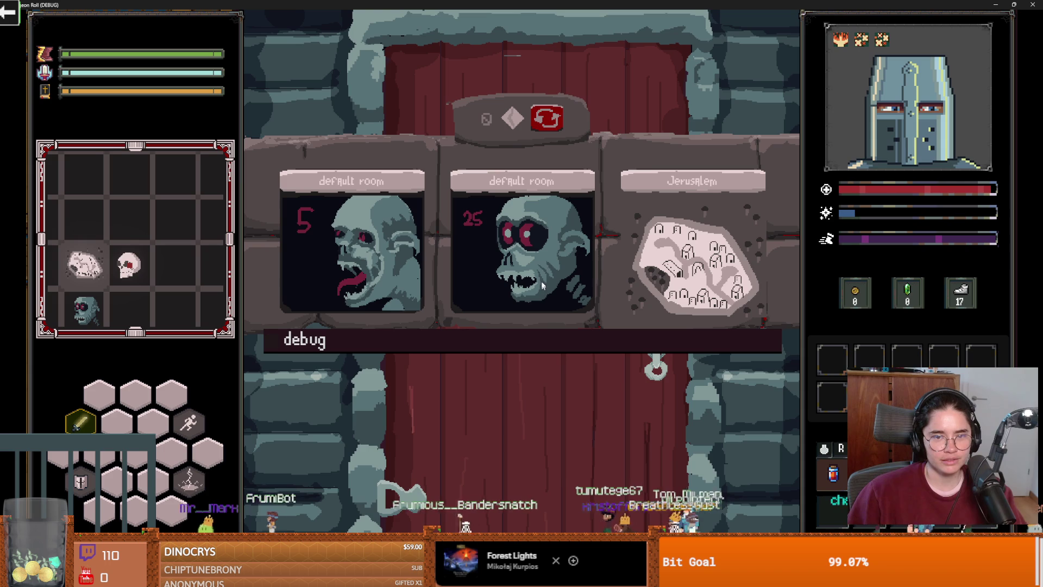
Enter the next room and fight with sword slashes and a beam around the red carpet.
left_click(400, 251)
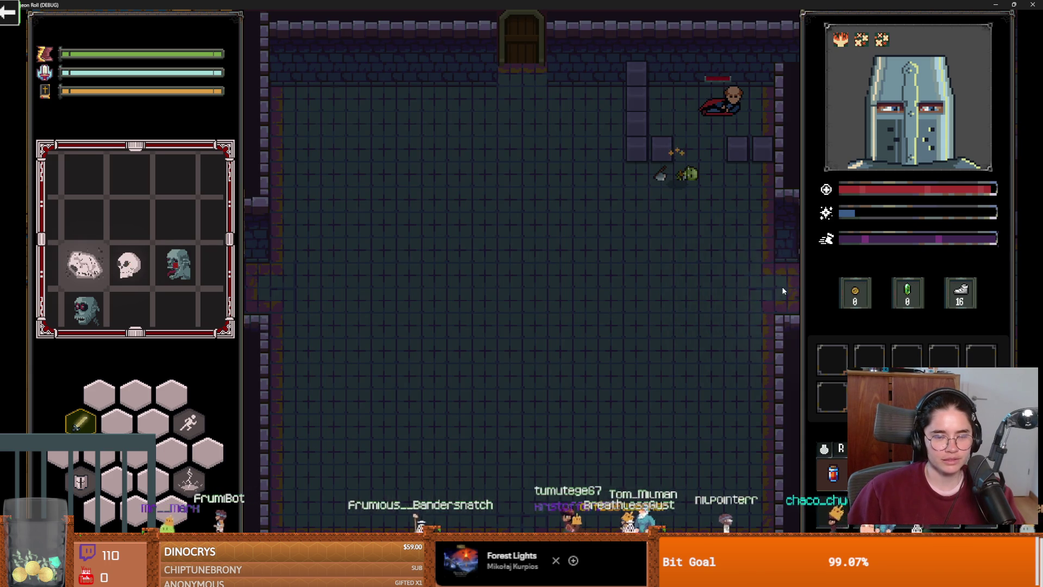
key("s")
left_click(471, 290)
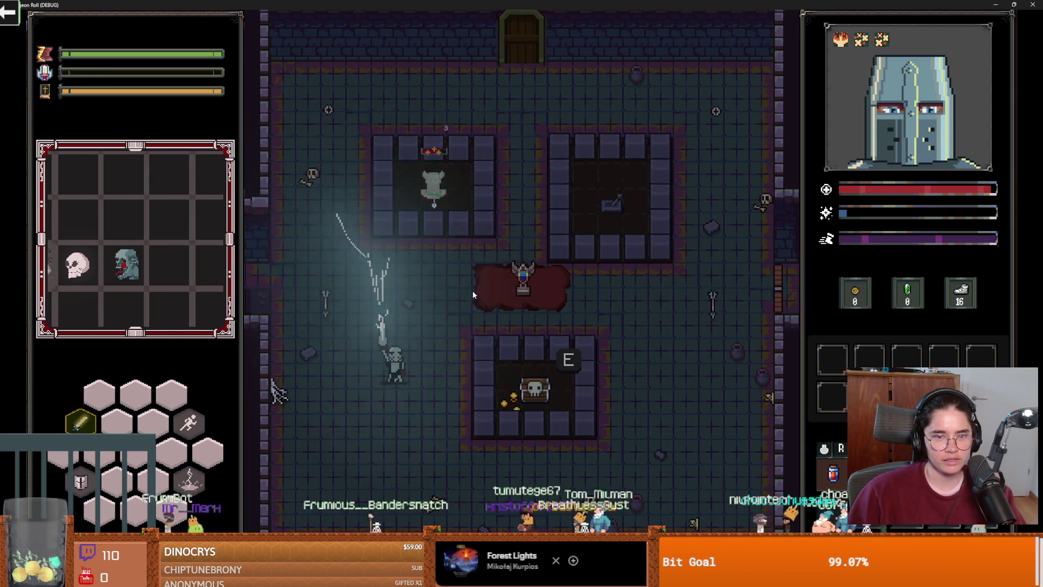
key("w")
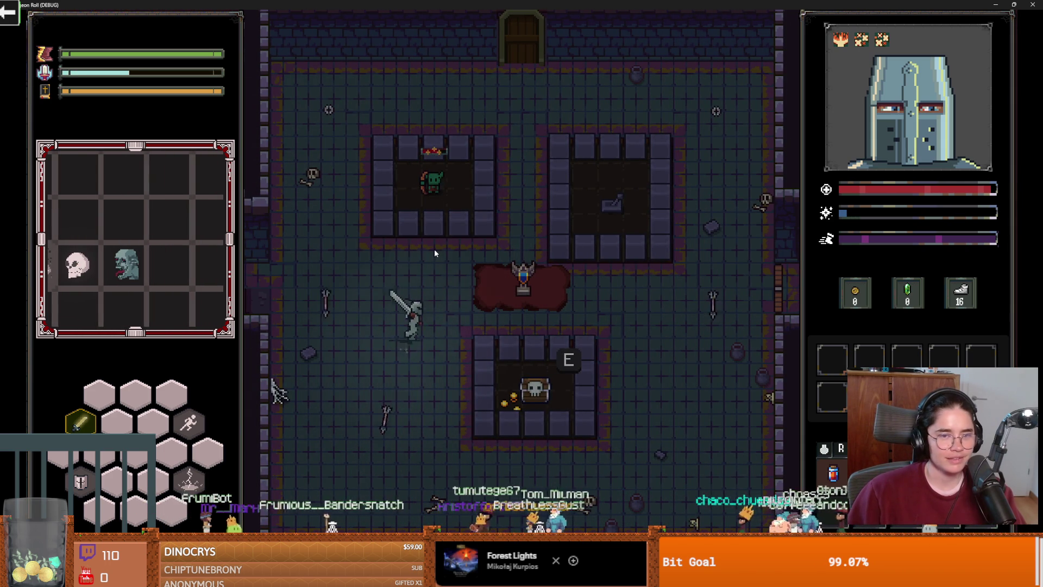
key("w")
key("d")
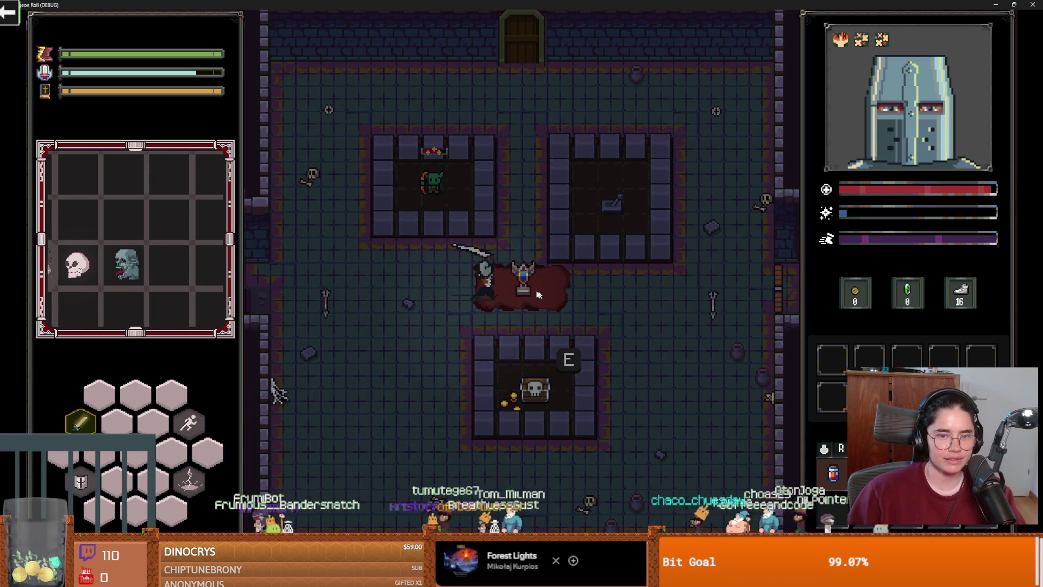
left_click(449, 250)
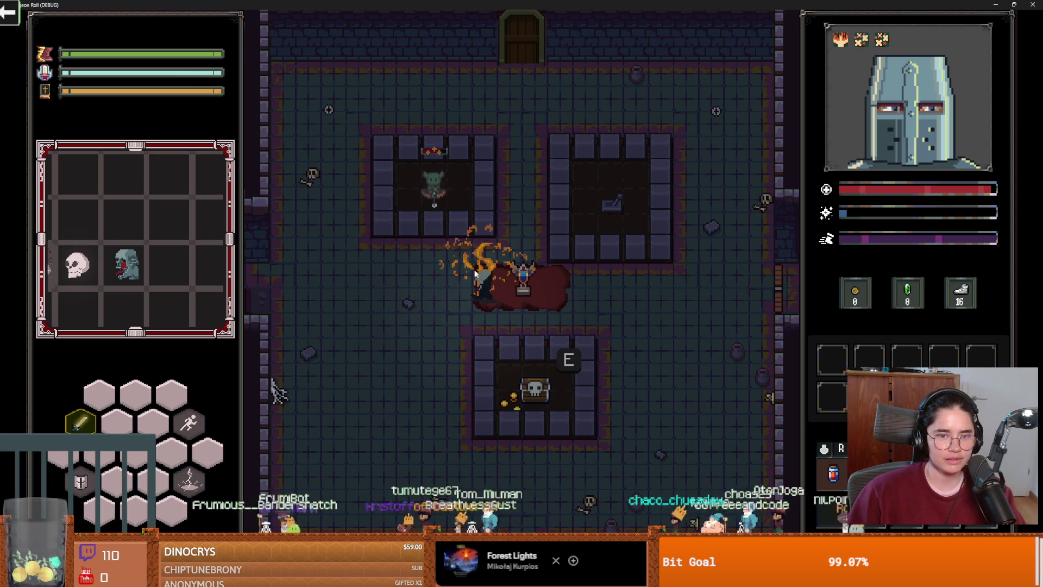
right_click(445, 245)
key("a")
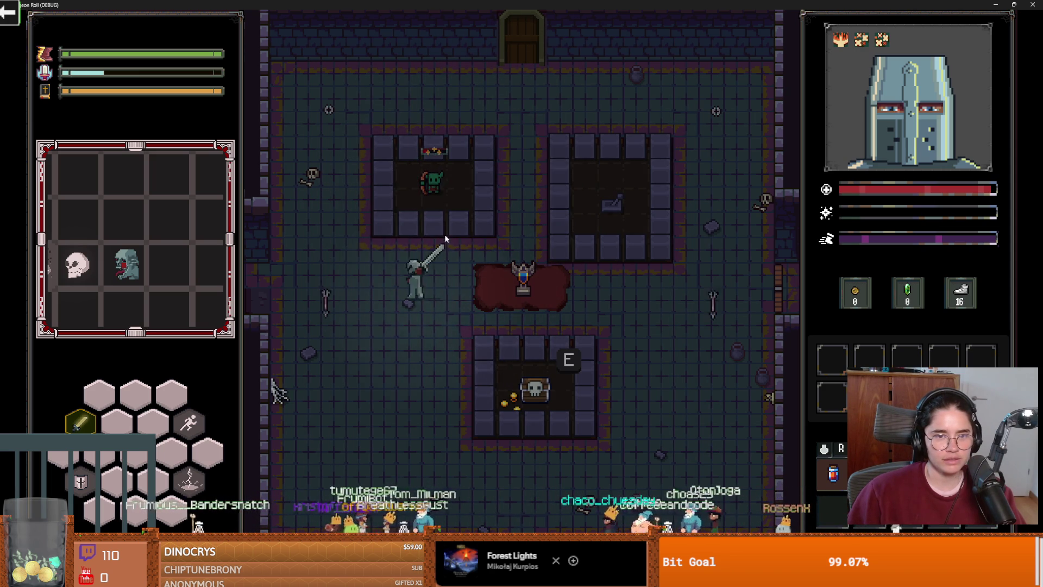
key("d")
left_click(477, 265)
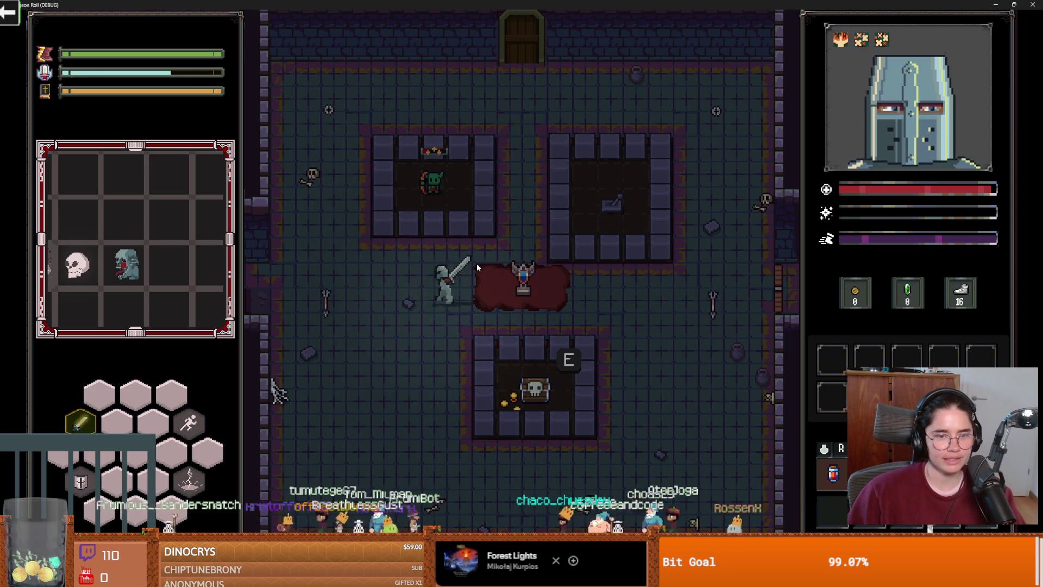
Walk the knight down to the lower chest and take the skull from it.
key("a")
key("w")
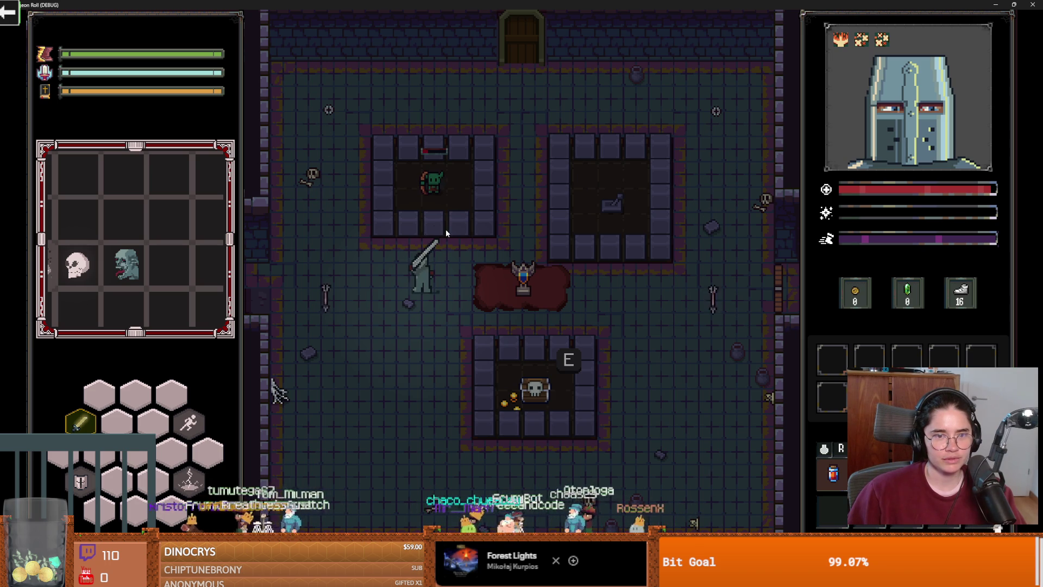
key("s")
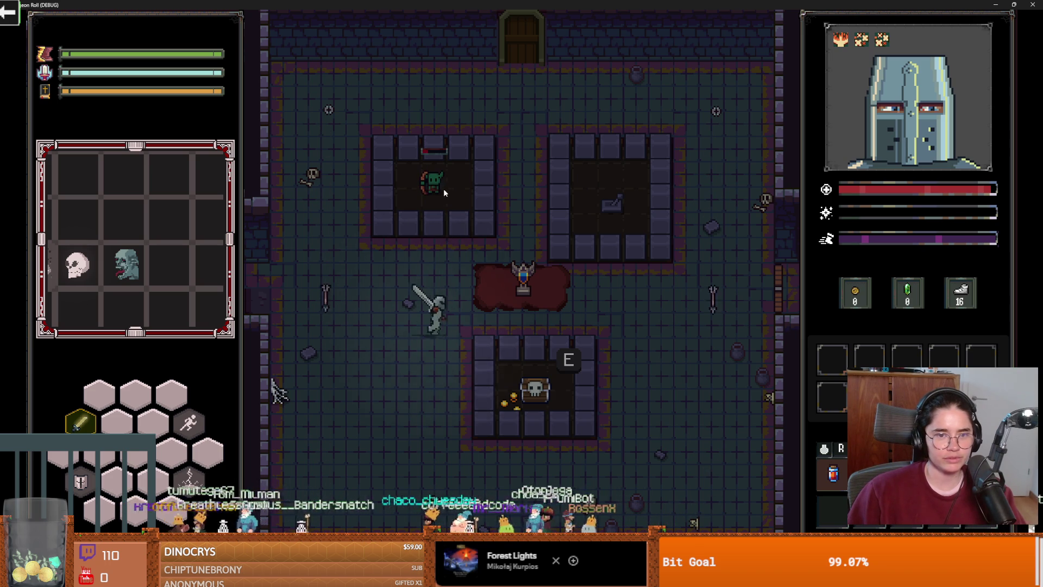
key("w")
key("s")
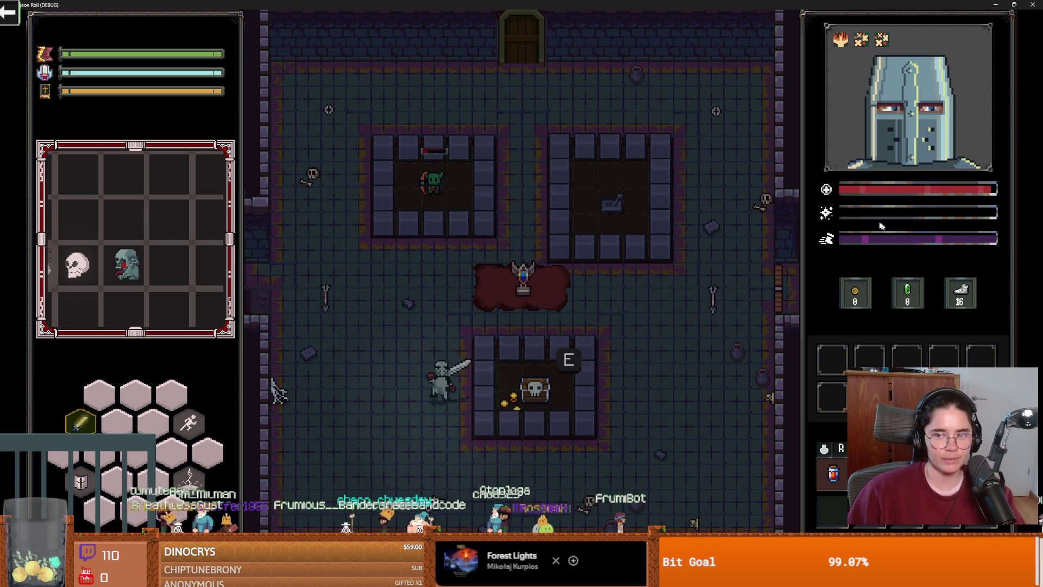
key("s")
key("d")
key("a")
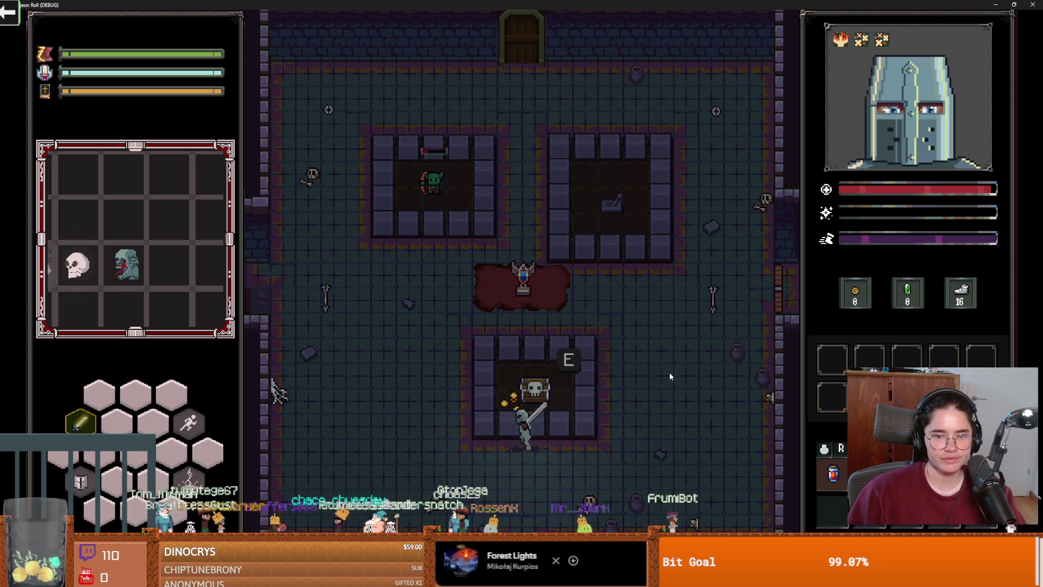
key("e")
Exit through the right-wall door, choose the left default room, and close the game.
key("d")
key("w")
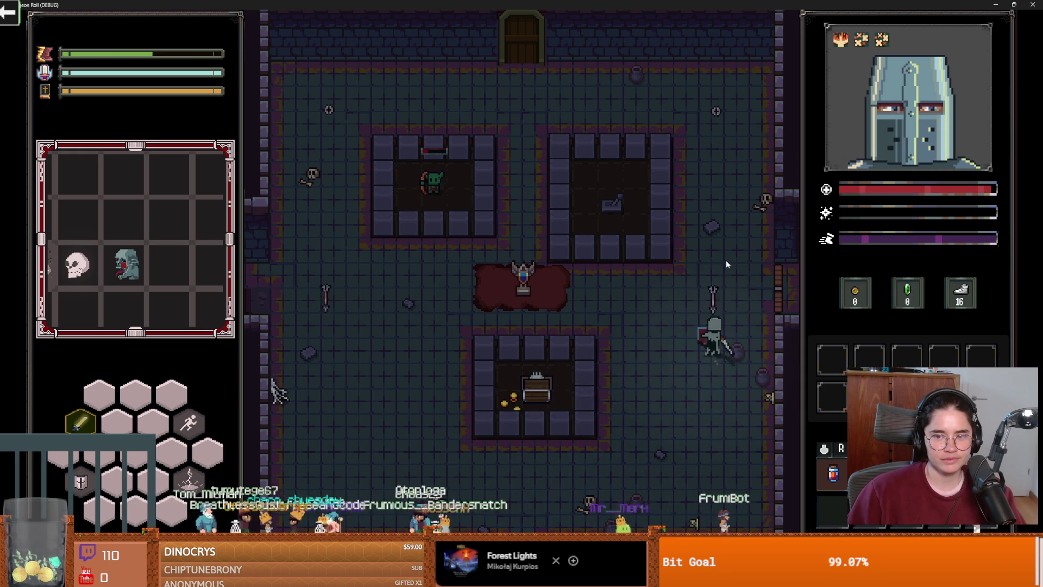
key("d")
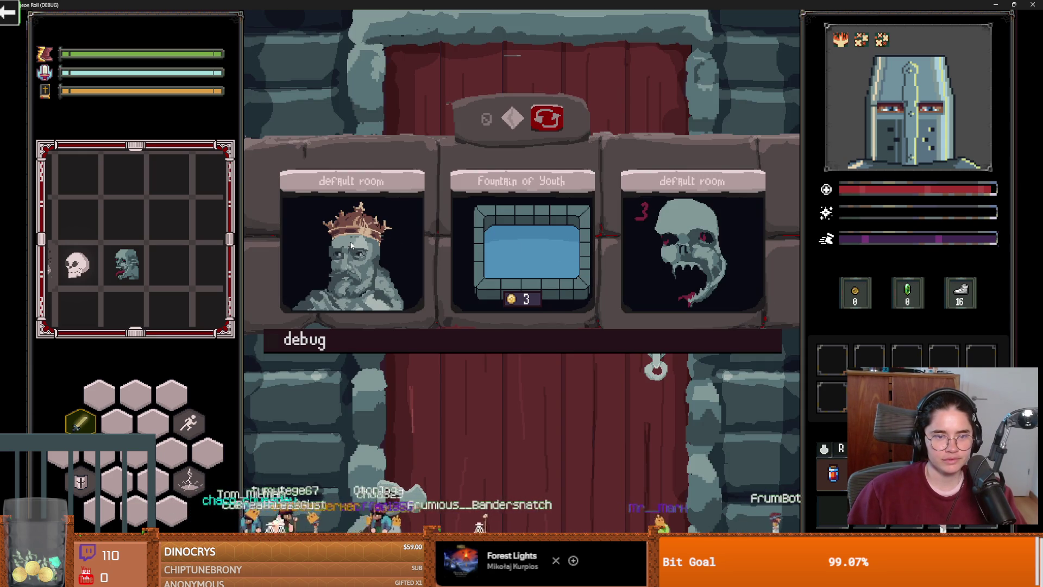
left_click(351, 245)
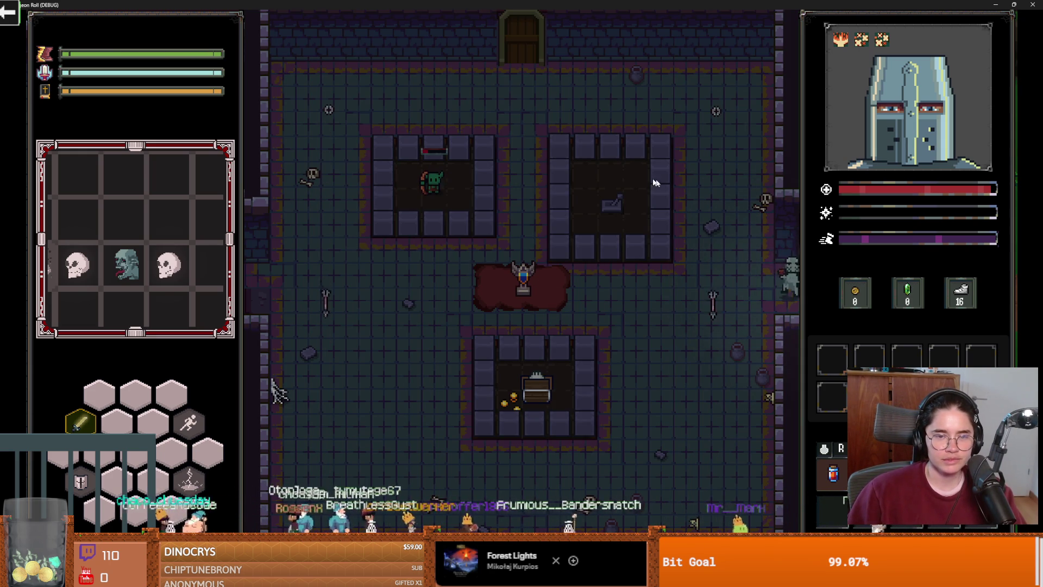
left_click(1032, 4)
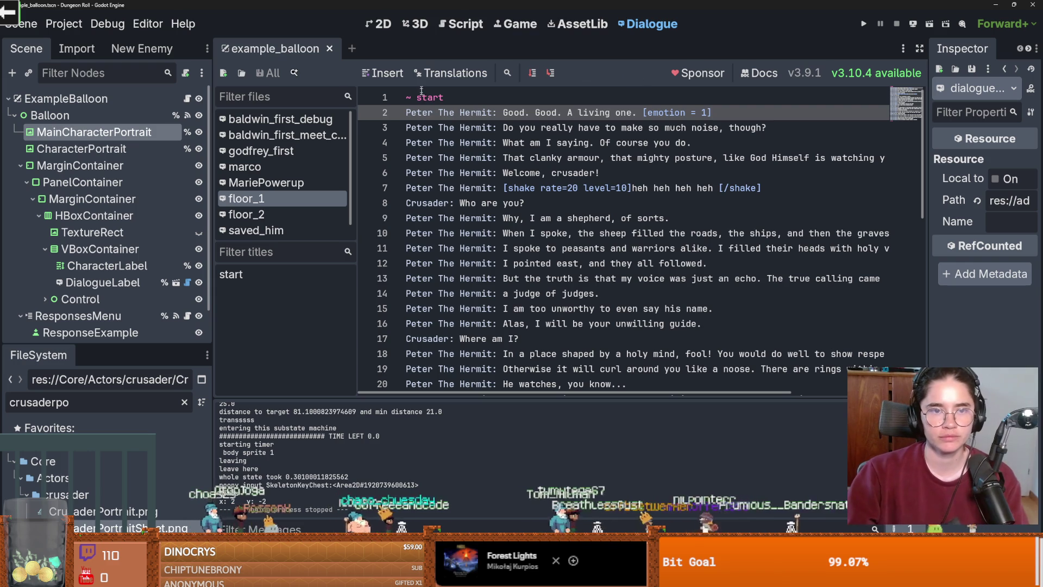
double_click(664, 114)
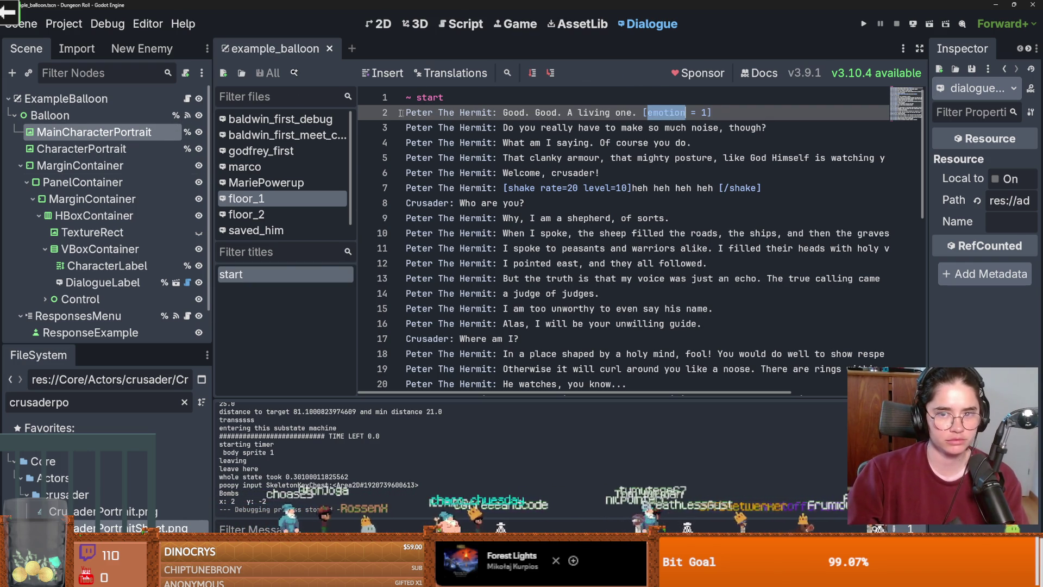
left_click(187, 98)
scroll(532, 222, "down", 3)
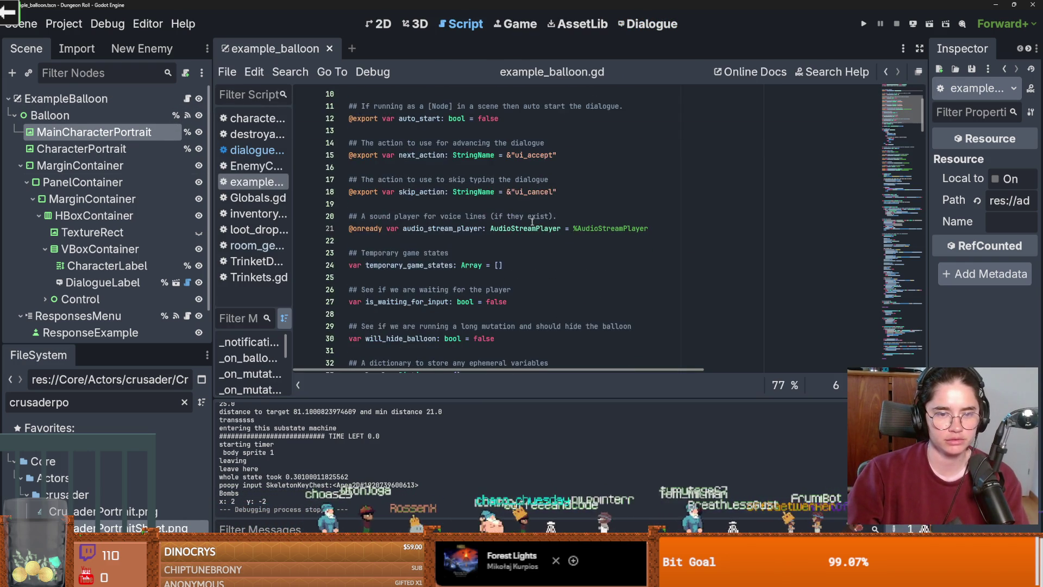
scroll(533, 221, "down", 8)
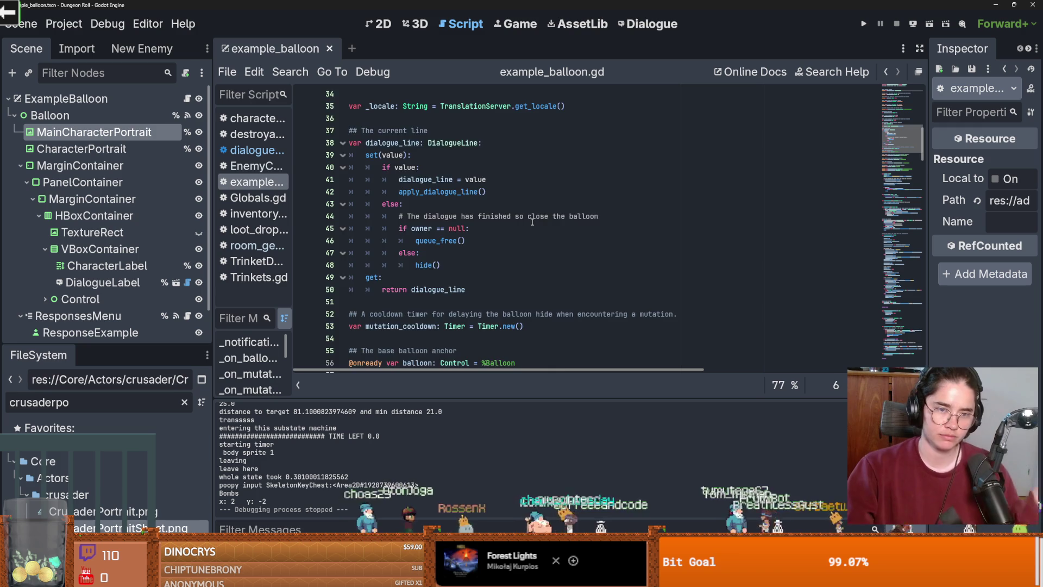
scroll(532, 222, "down", 2)
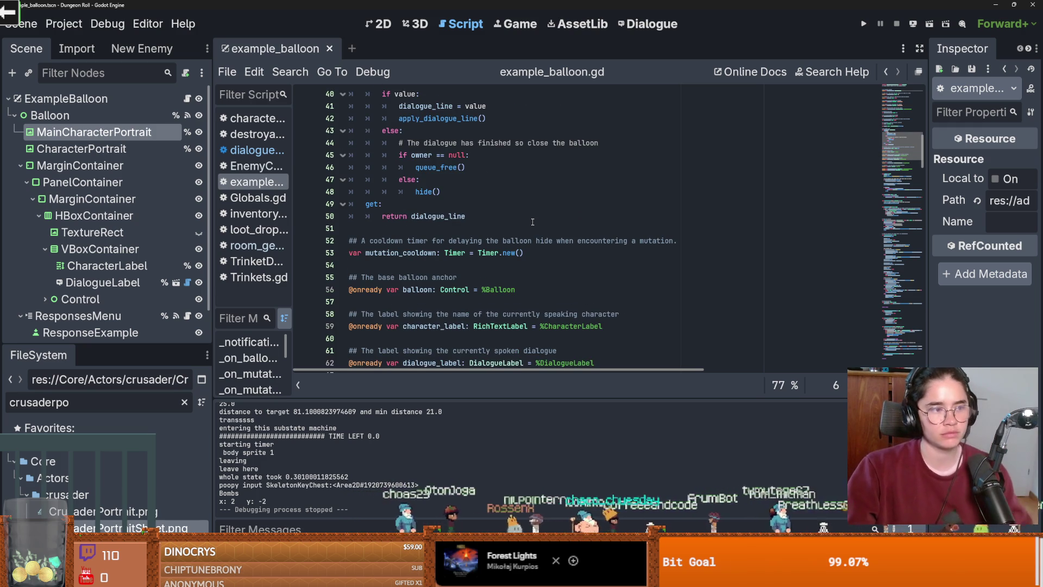
scroll(532, 222, "down", 10)
scroll(505, 244, "up", 5)
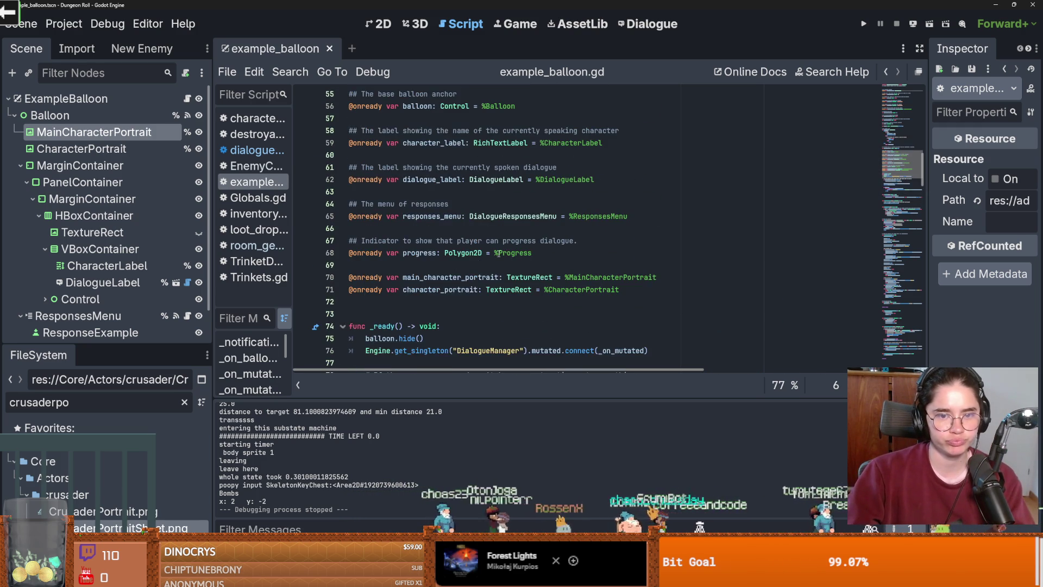
scroll(499, 254, "up", 2)
scroll(500, 254, "down", 4)
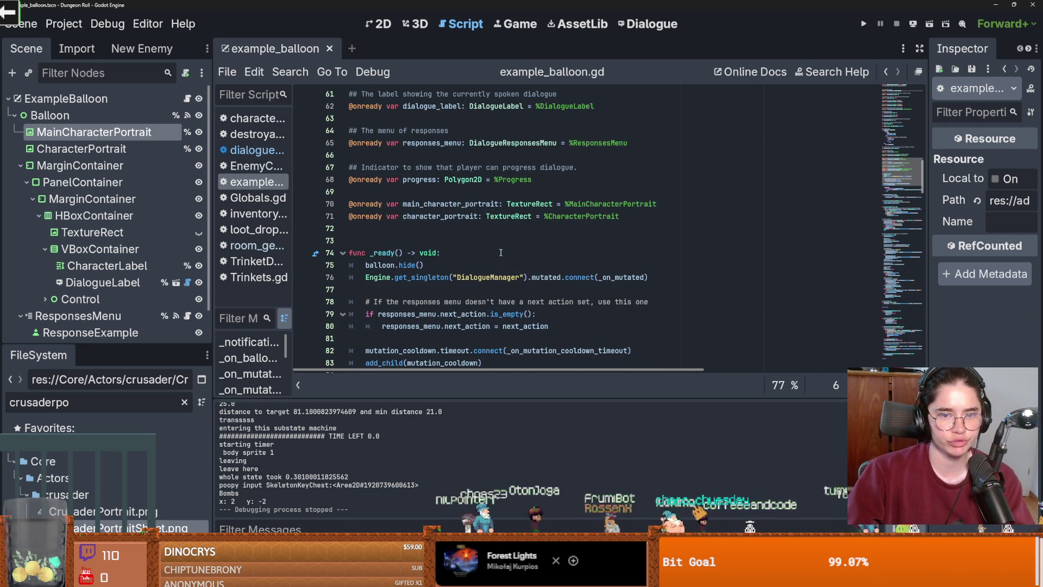
left_click(634, 27)
left_click_drag(711, 113, 627, 112)
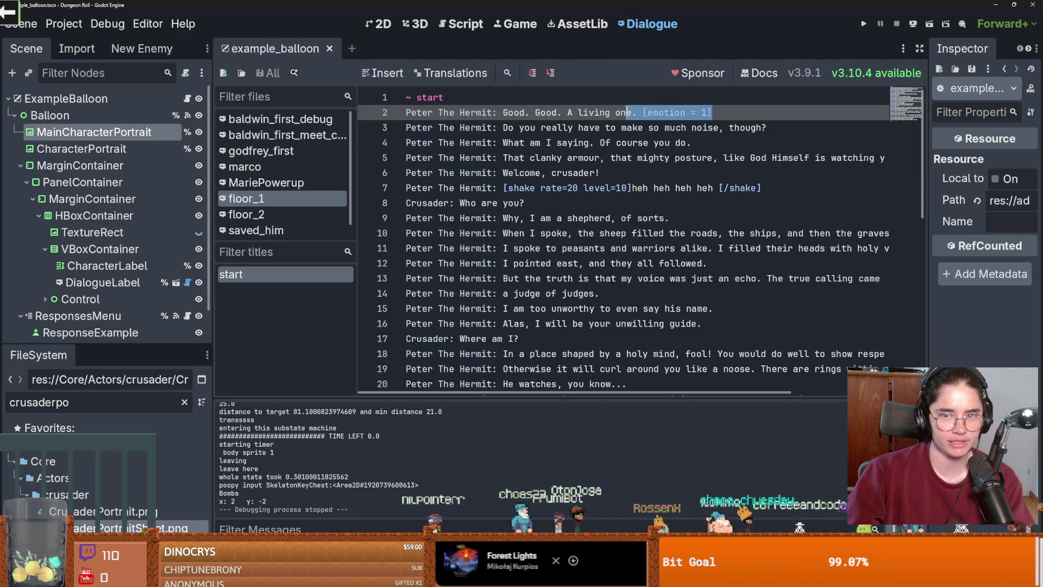
left_click(685, 112)
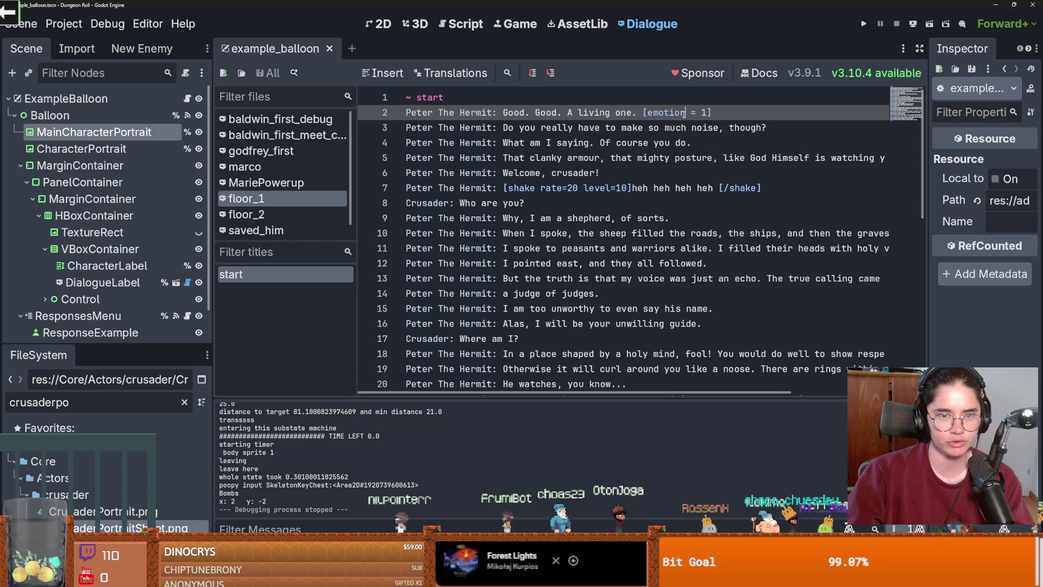
double_click(475, 113)
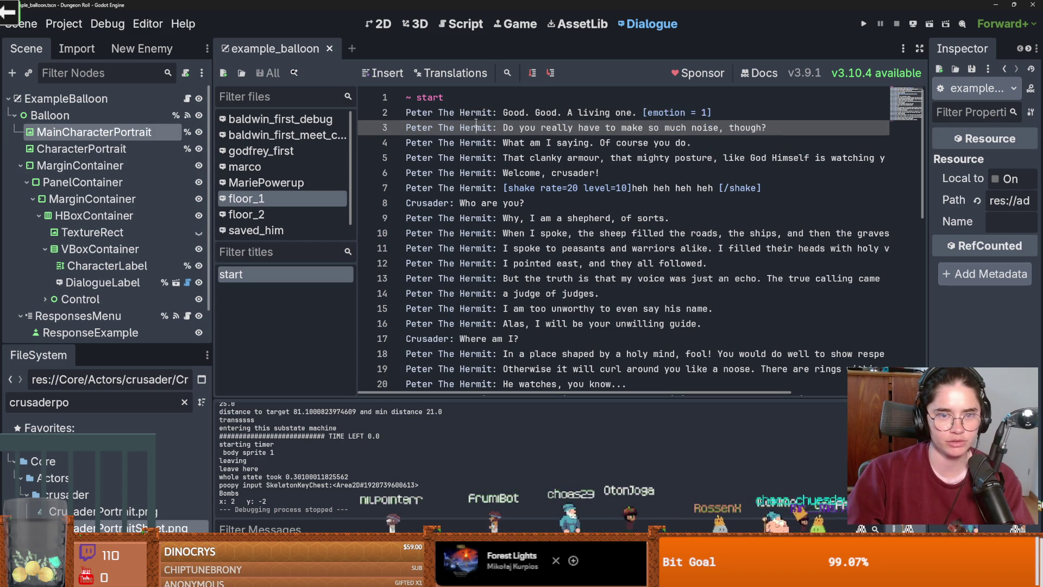
left_click(508, 143)
scroll(489, 163, "down", 7)
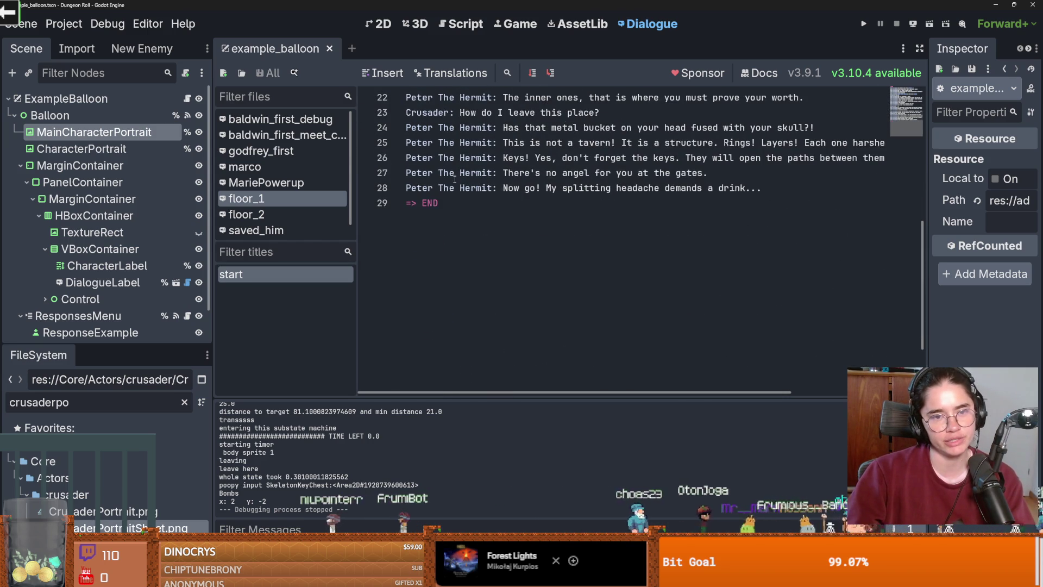
scroll(455, 180, "up", 5)
left_click(187, 98)
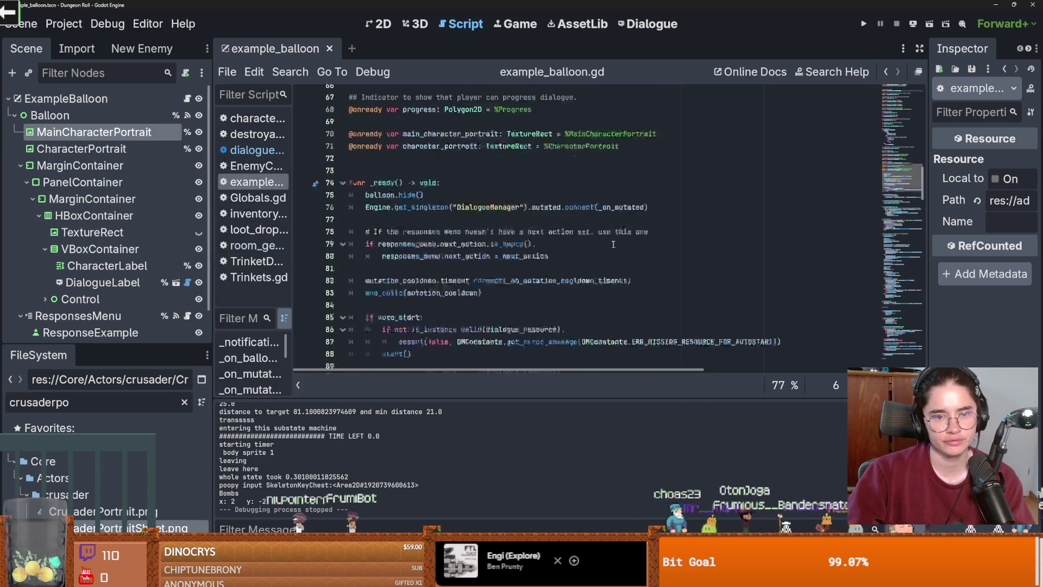
scroll(613, 244, "down", 20)
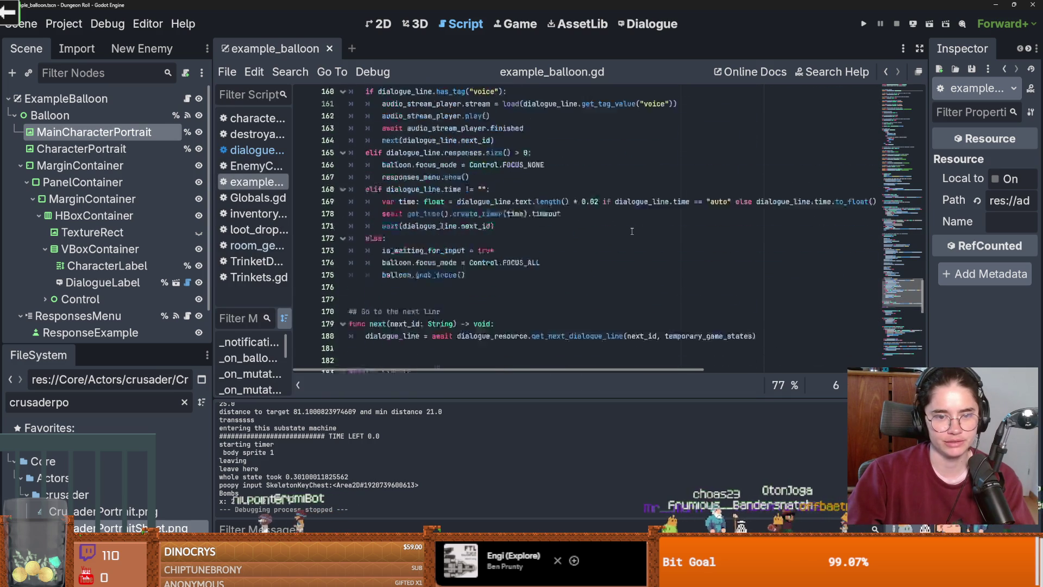
scroll(631, 231, "down", 8)
left_click(647, 24)
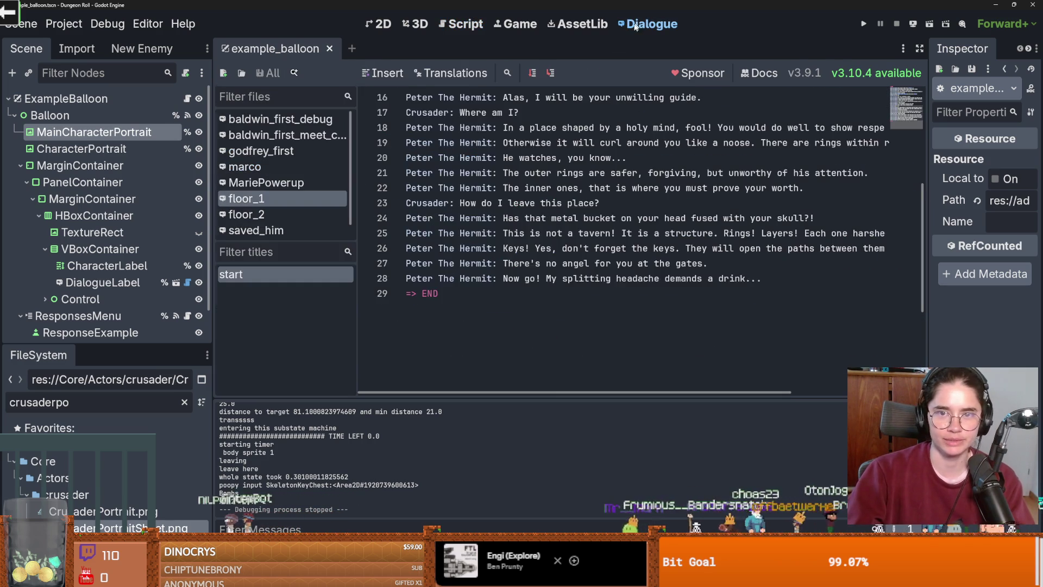
scroll(446, 189, "up", 5)
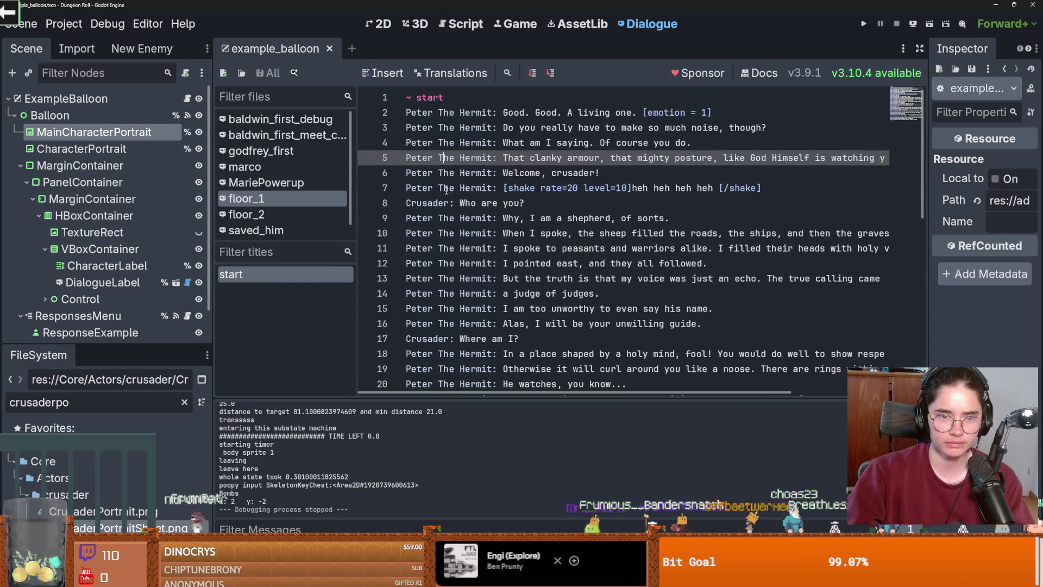
Append 1, 2 and 3 to the Crusader speakers on lines 8, 17 and 23, saving each, then go back to the script editor.
left_click(450, 203)
type("1")
key("ctrl+s")
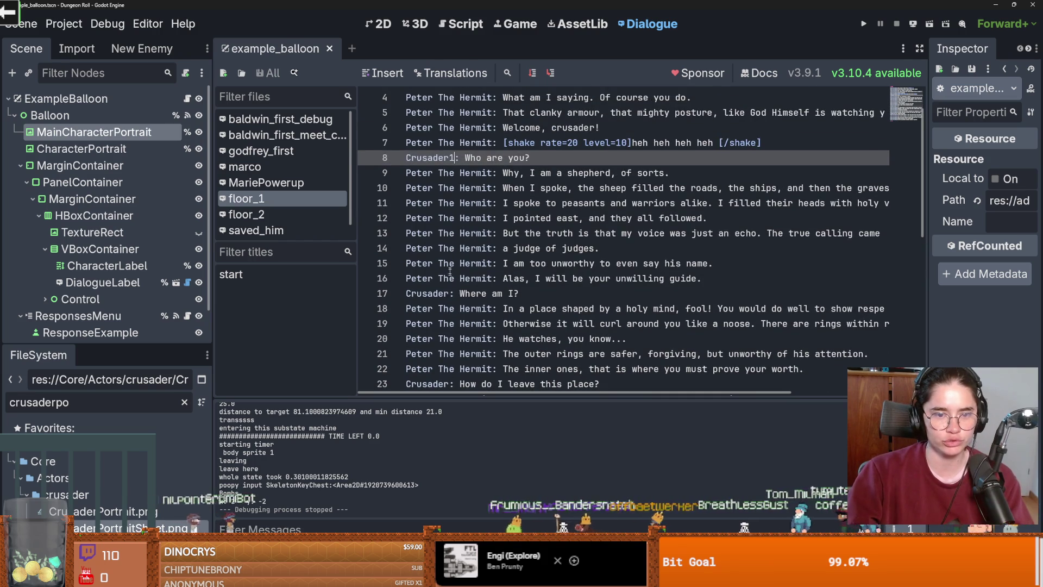
left_click(451, 292)
type("2")
key("ctrl+s")
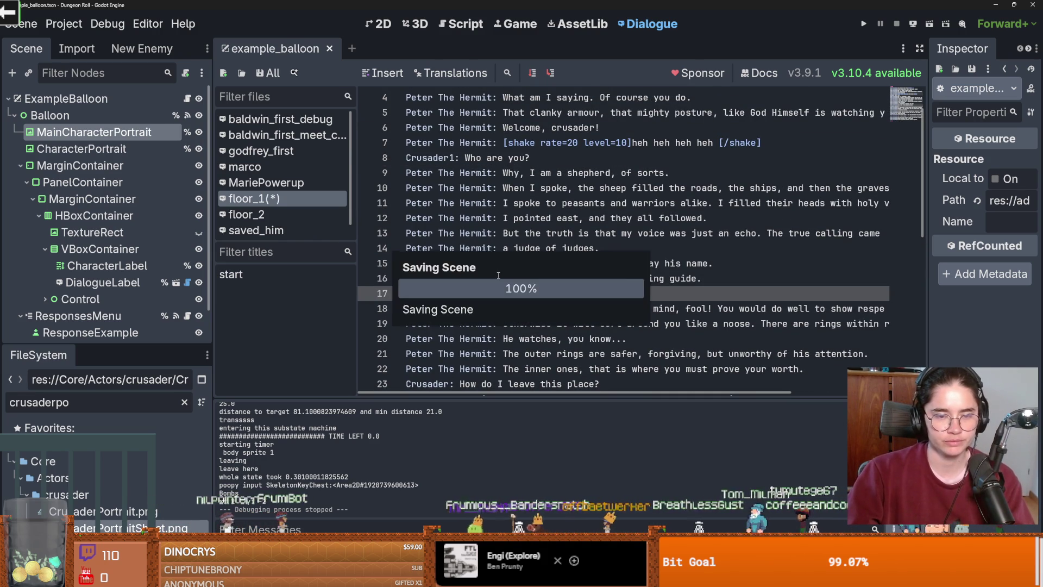
scroll(488, 260, "down", 3)
left_click(450, 248)
type("3")
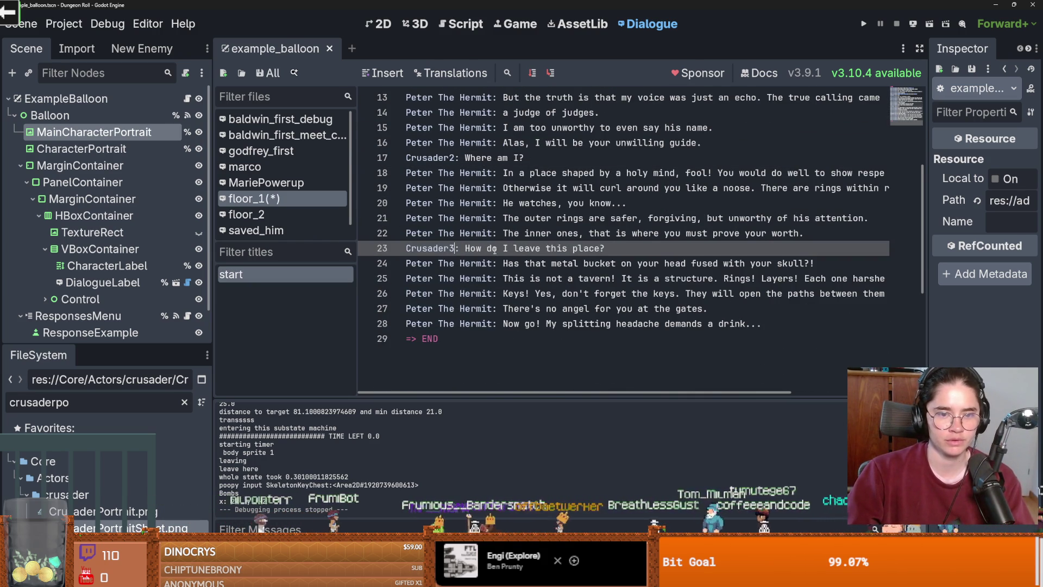
key("ctrl+s")
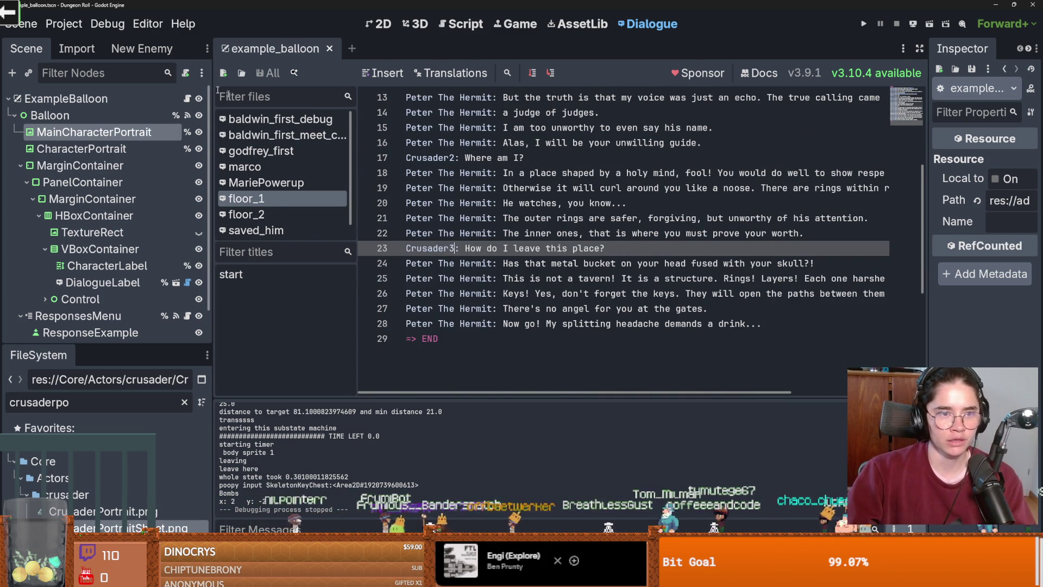
left_click(443, 30)
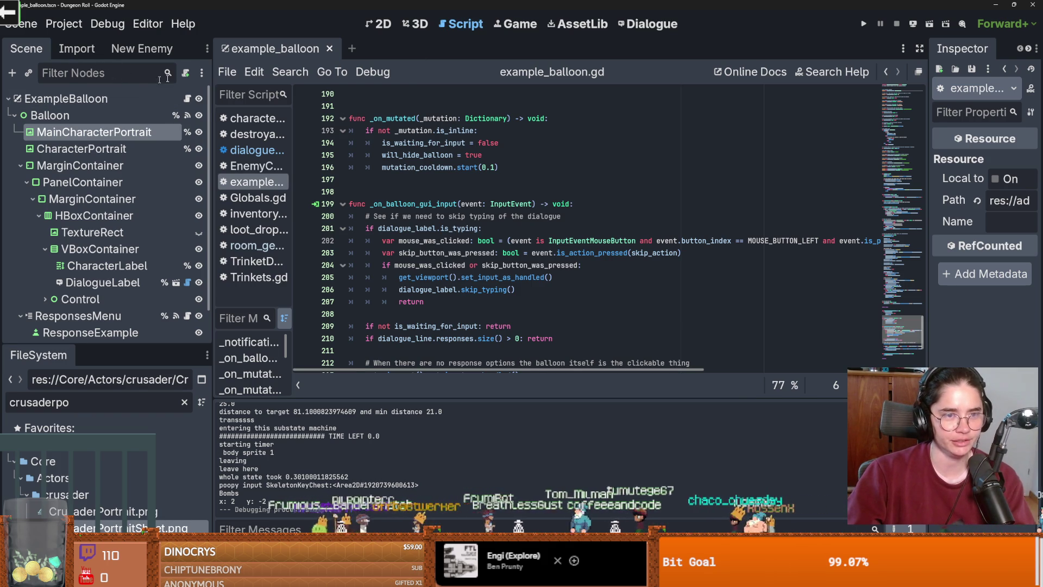
Filter the FileSystem dock for 'diasign' and open DiaSignal.gd.
left_click(290, 71)
left_click(324, 166)
type("dia")
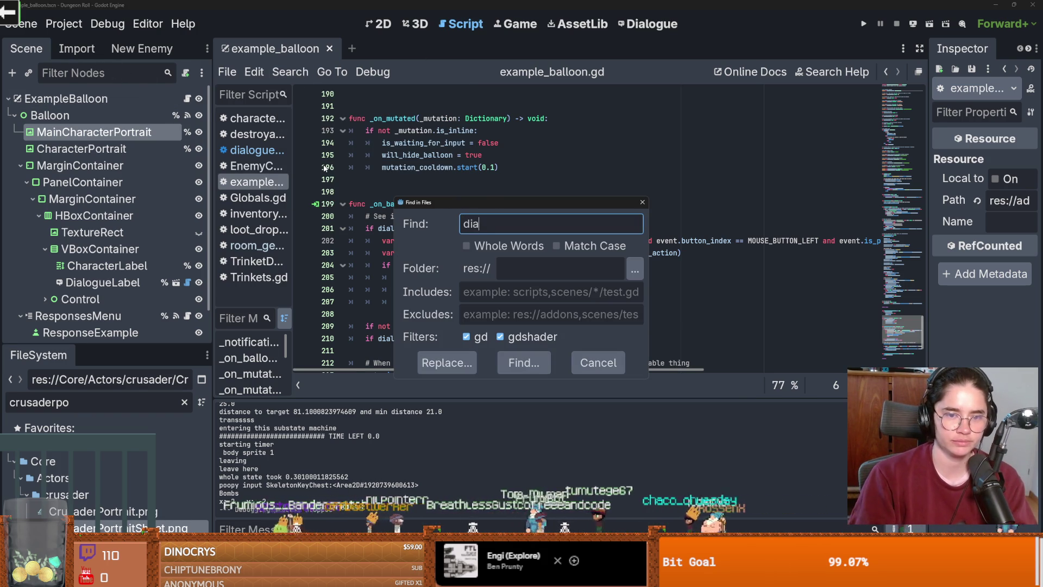
key("Escape")
double_click(105, 409)
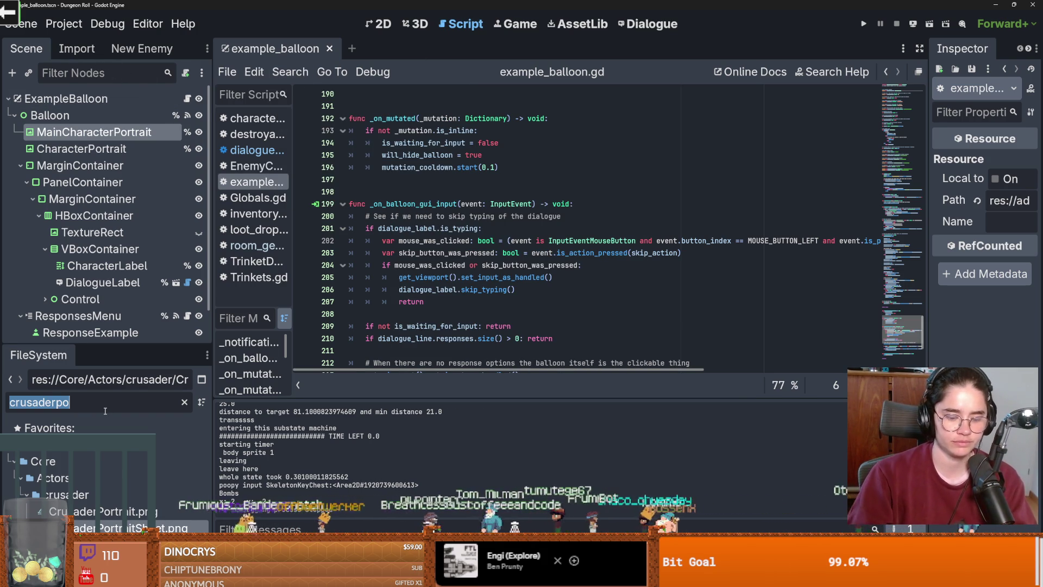
type("diasign")
double_click(76, 495)
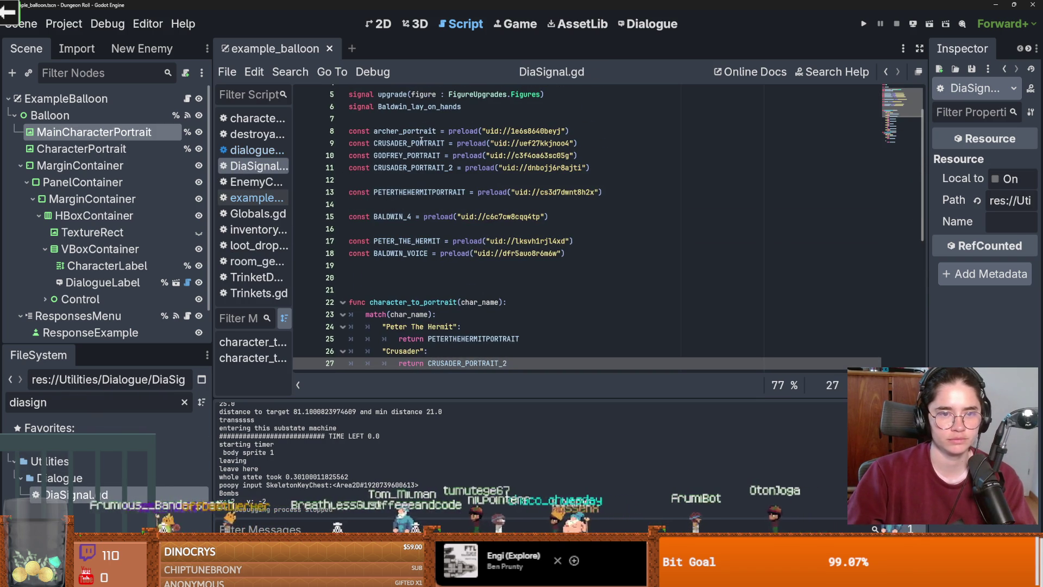
Insert a blank line above CRUSADER_PORTRAIT_2, save the script, and clear the file filter.
left_click(424, 168)
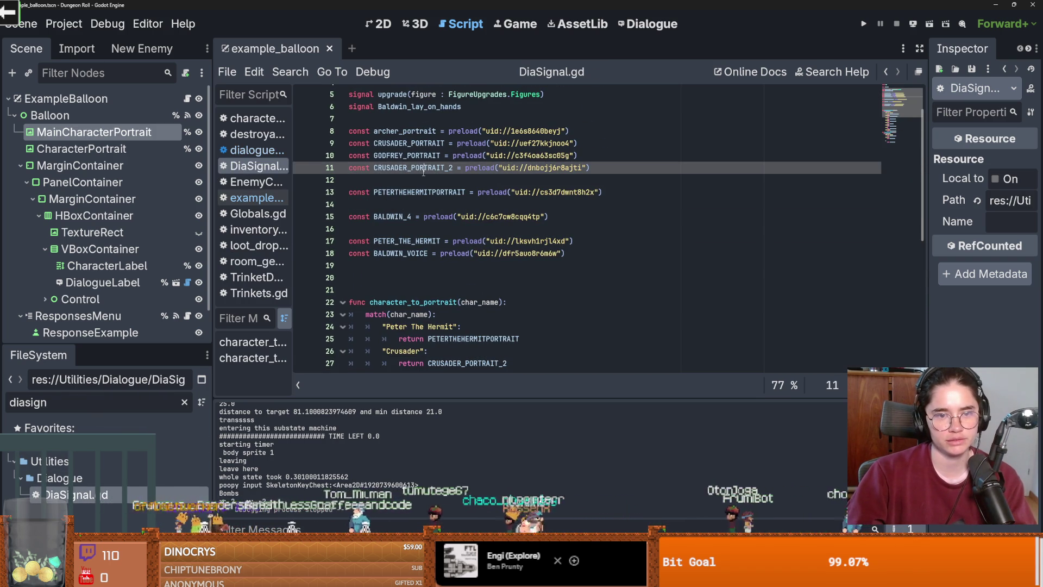
key("ctrl+shift+Return")
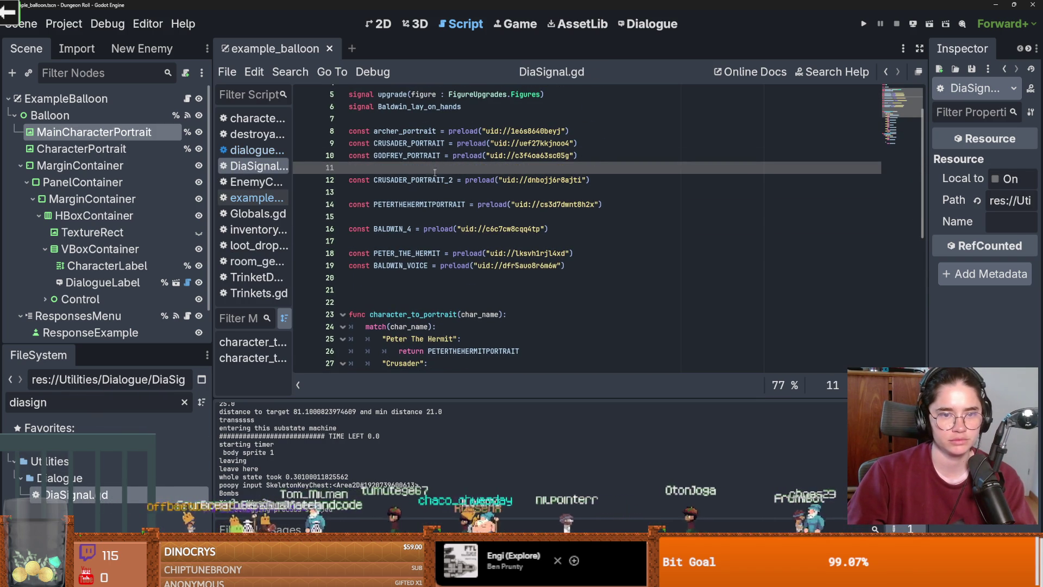
key("ctrl+s")
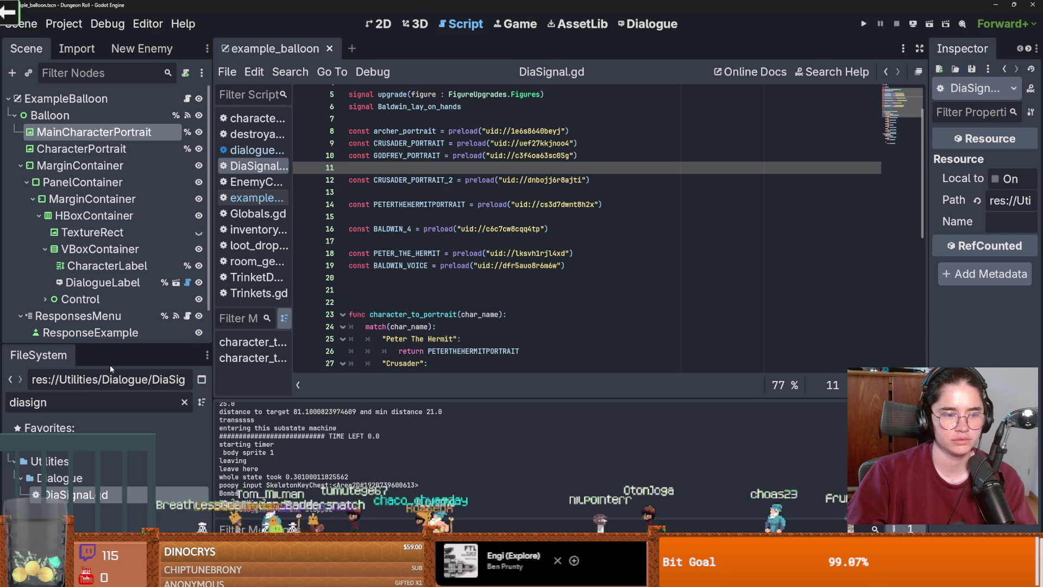
key("ctrl+BackSpace")
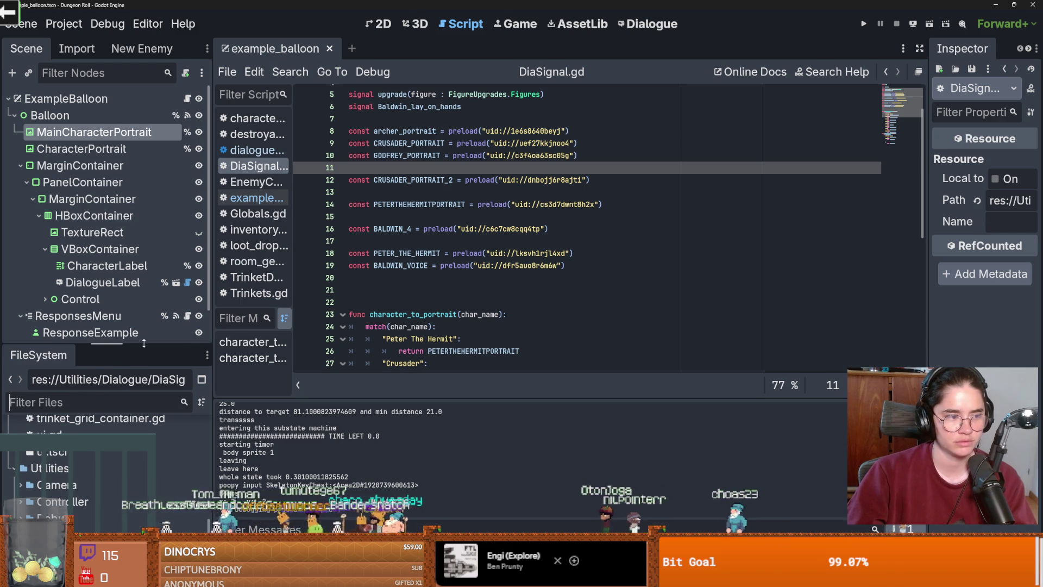
Collapse the Dialogue folder and filter the FileSystem dock for 'crusader'.
left_click_drag(141, 352, 136, 128)
scroll(134, 236, "up", 10)
scroll(136, 302, "up", 8)
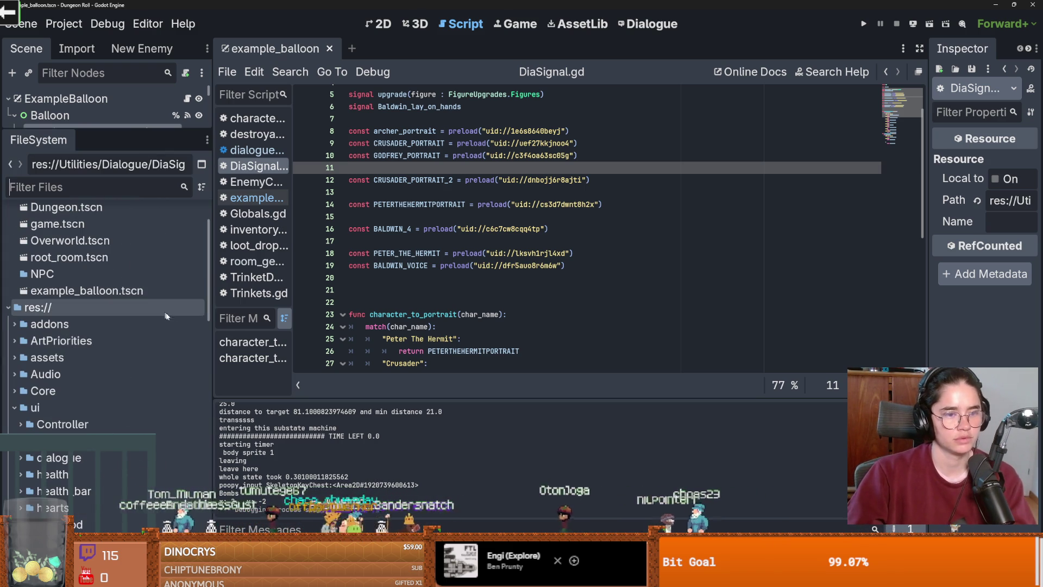
scroll(164, 318, "down", 5)
scroll(103, 353, "up", 2)
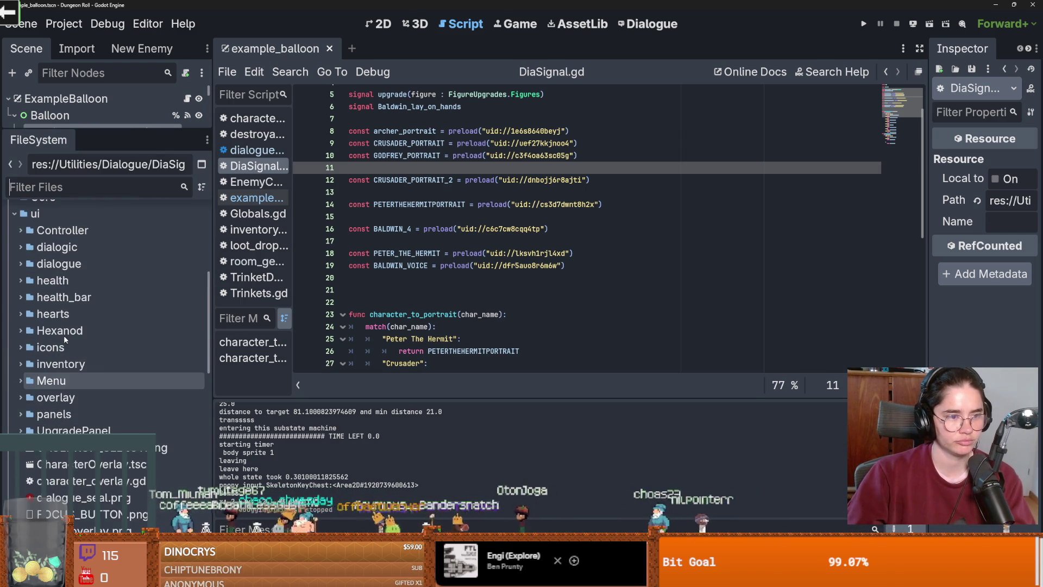
scroll(66, 340, "down", 12)
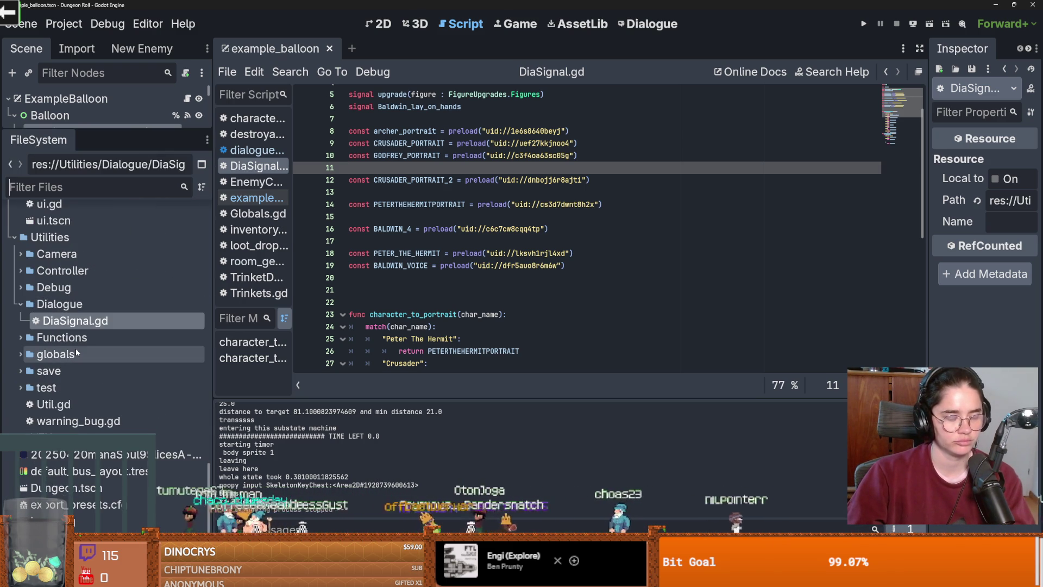
scroll(66, 351, "up", 1)
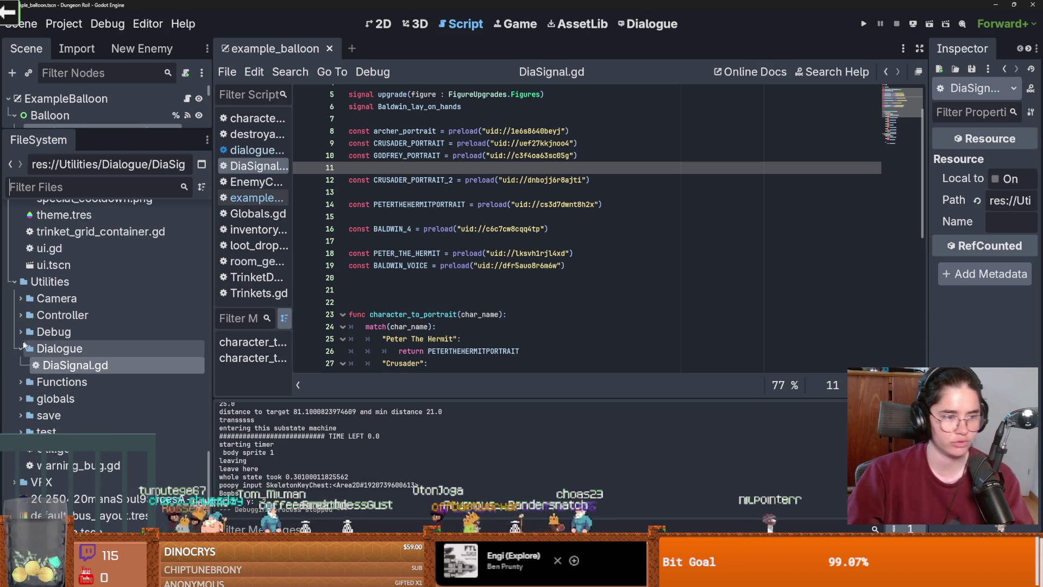
double_click(66, 351)
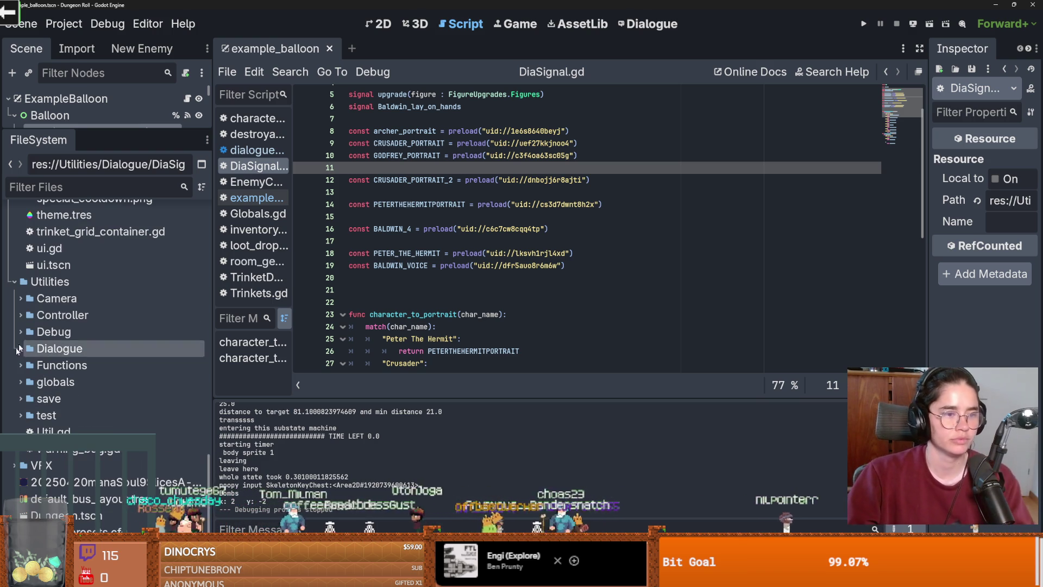
left_click(83, 188)
type("crusader")
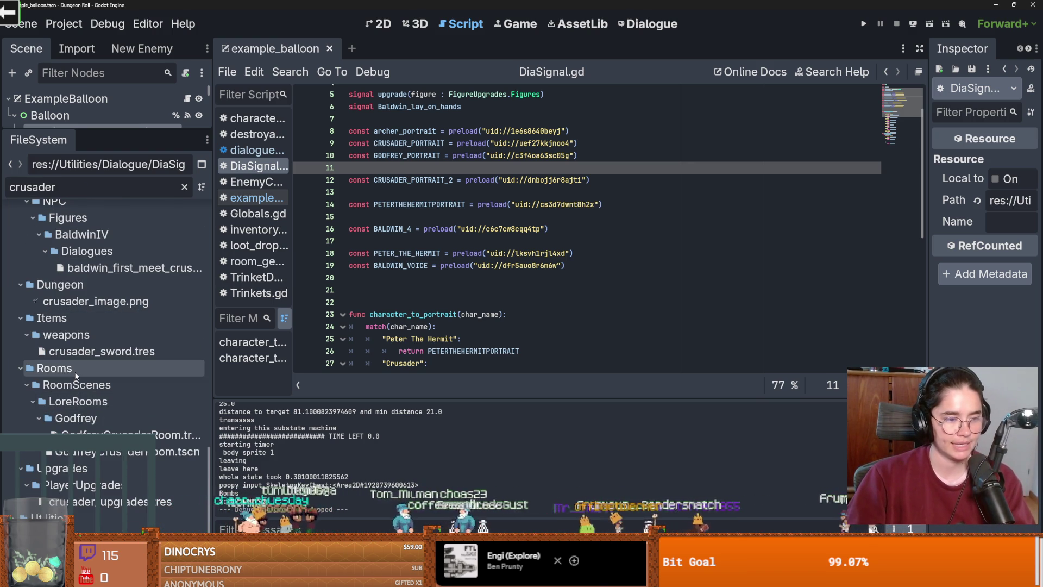
Collapse the Base actor folder, its animation subfolders, and the crusader attacks folder.
left_click(79, 418)
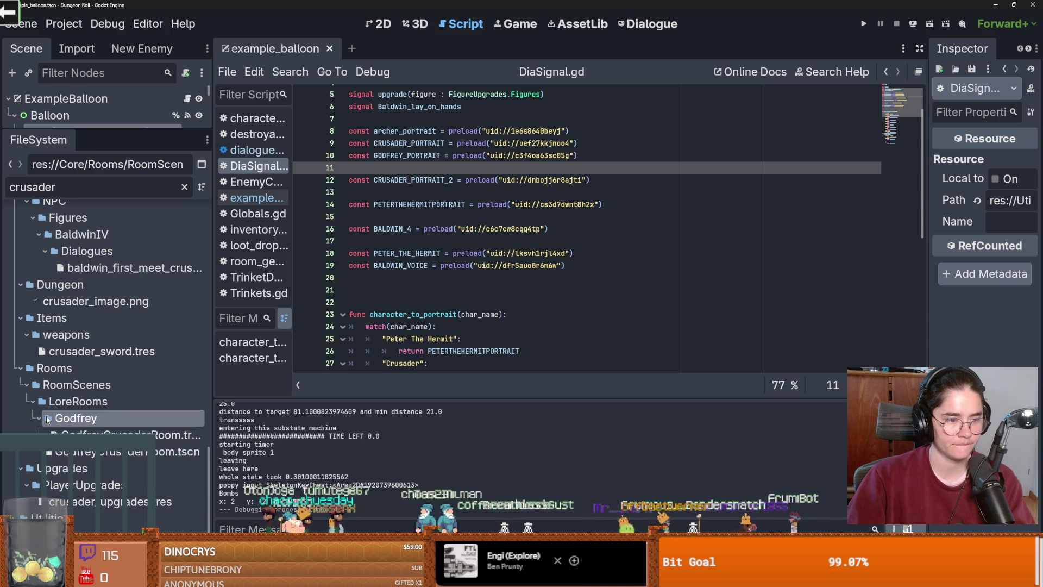
scroll(60, 381, "up", 3)
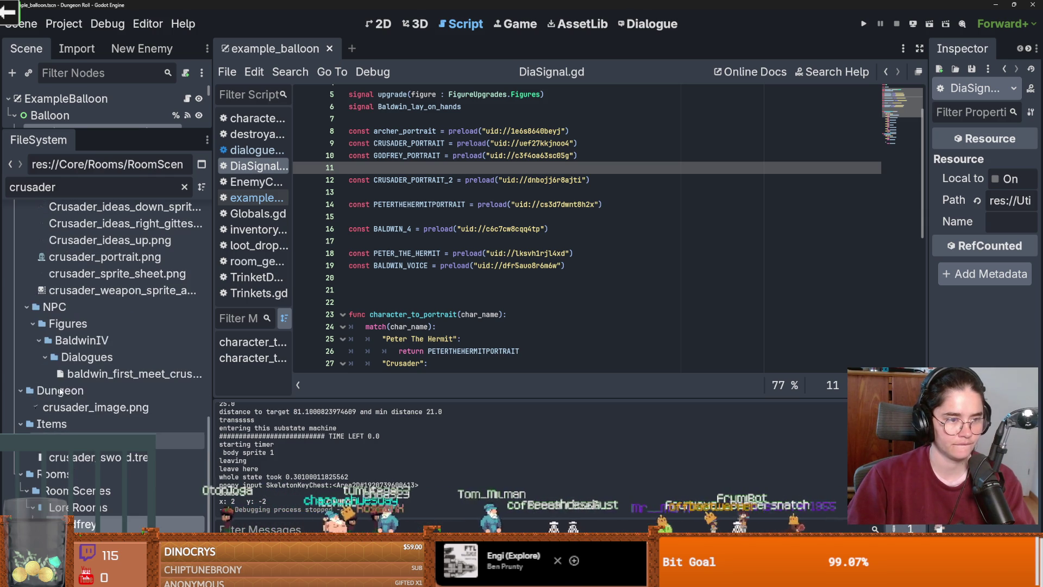
scroll(61, 391, "up", 10)
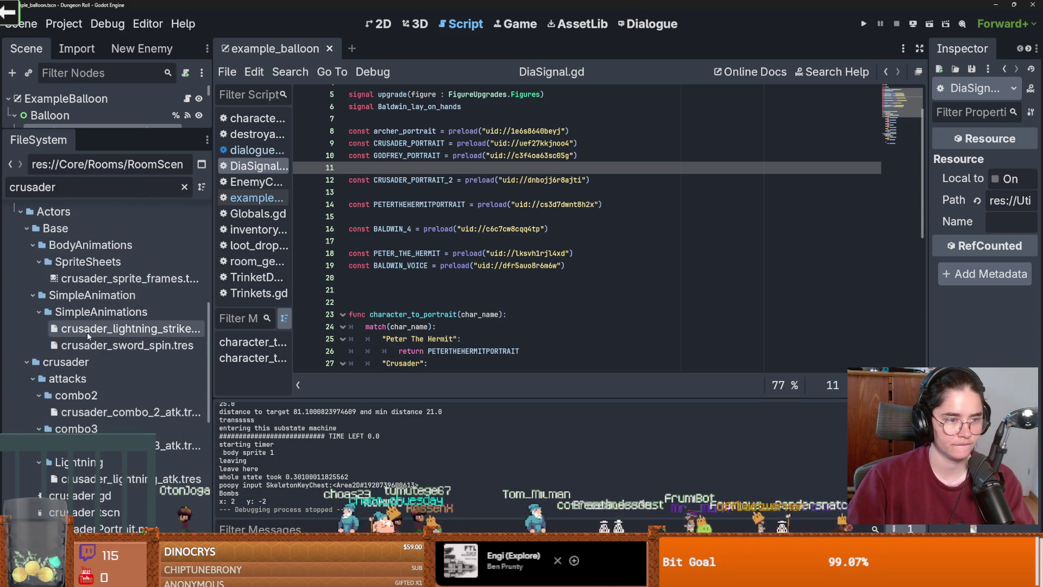
left_click(34, 290)
left_click(34, 308)
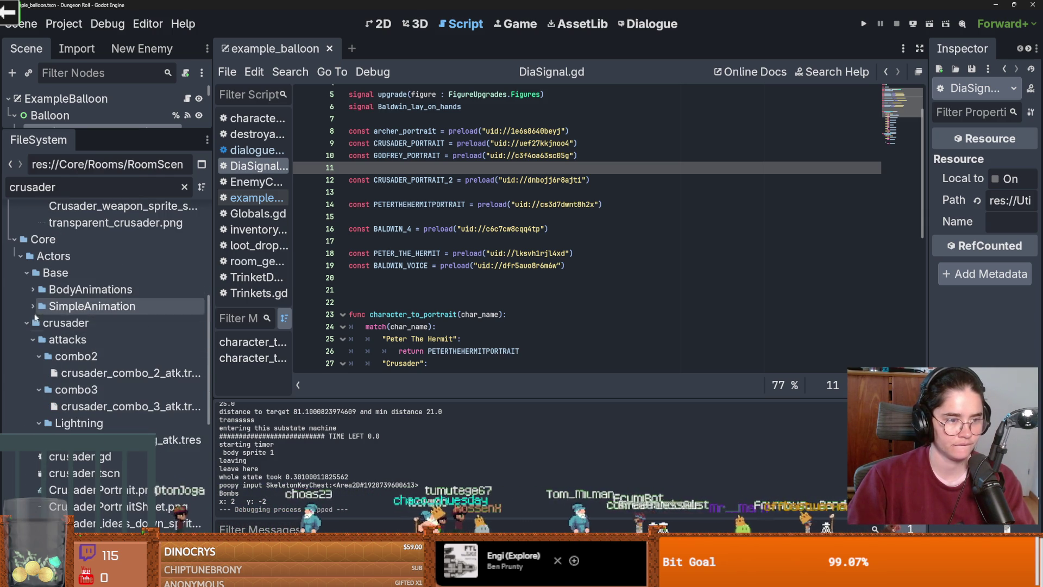
left_click(26, 272)
left_click(32, 305)
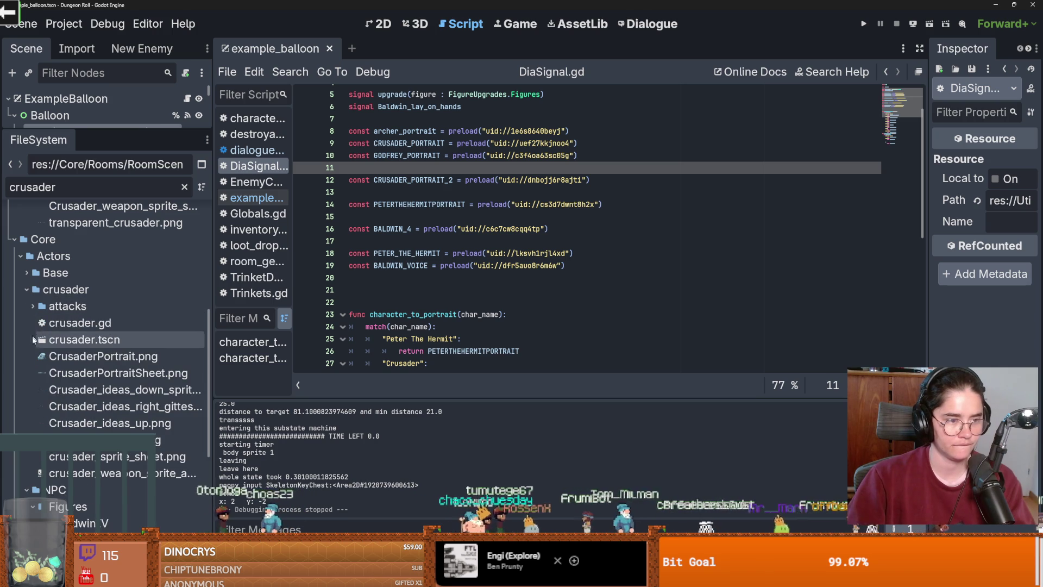
Create a new AtlasTexture resource in a new Portraits folder inside the crusader folder.
right_click(78, 290)
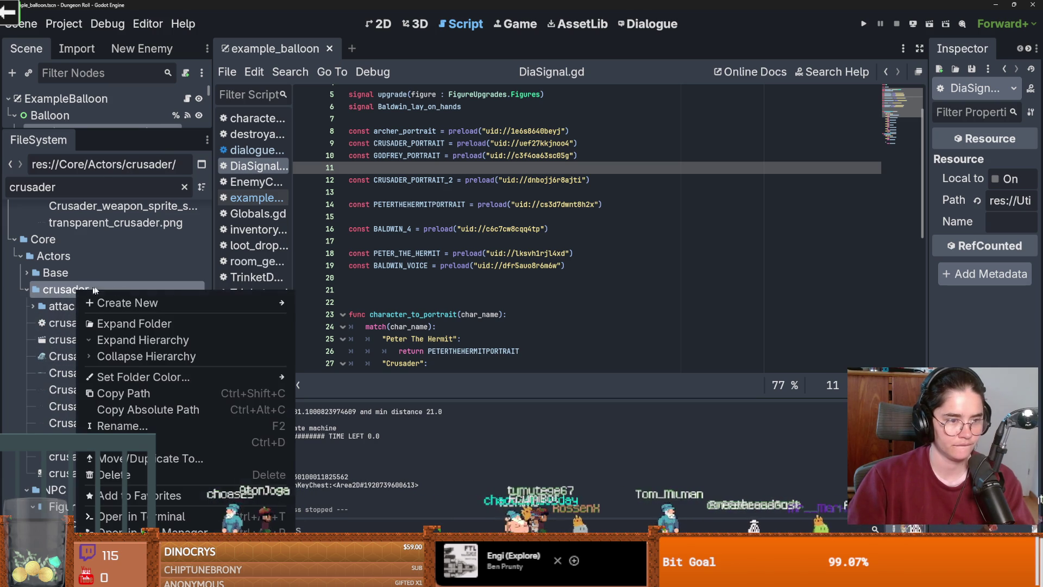
mouse_move(180, 308)
left_click(342, 352)
type("A")
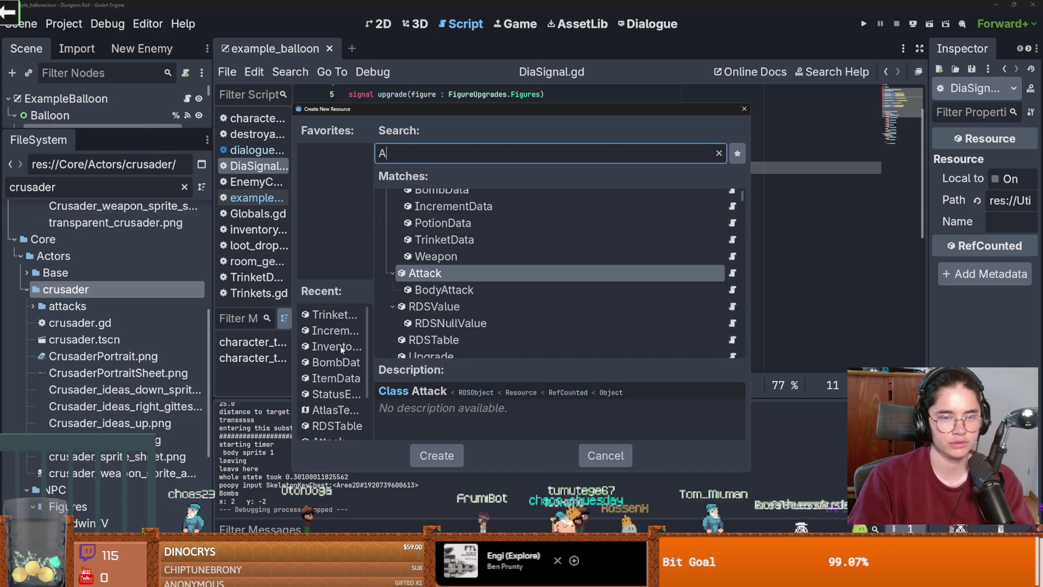
type("tlas")
key("Return")
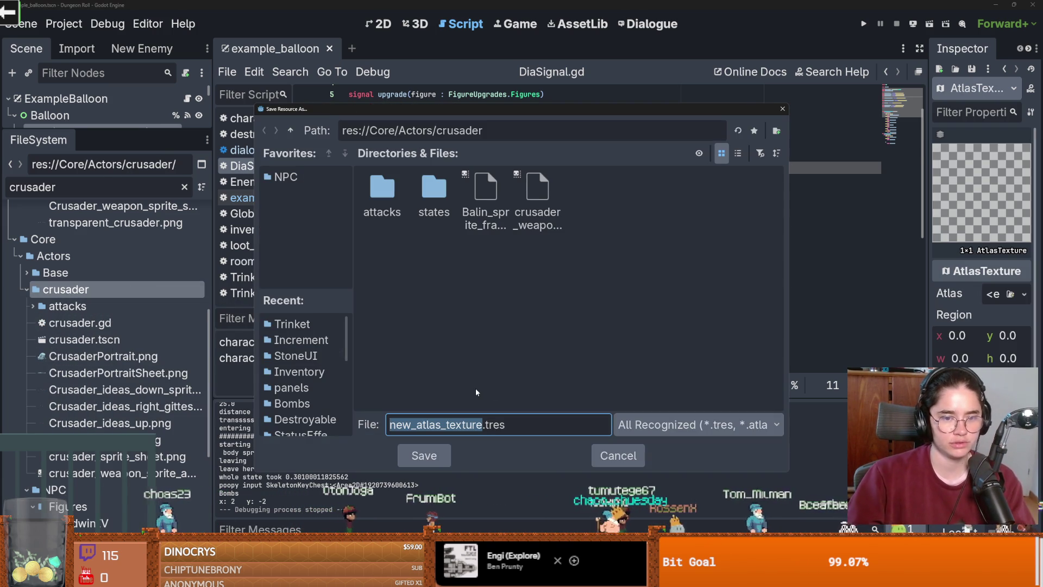
key("BackSpace")
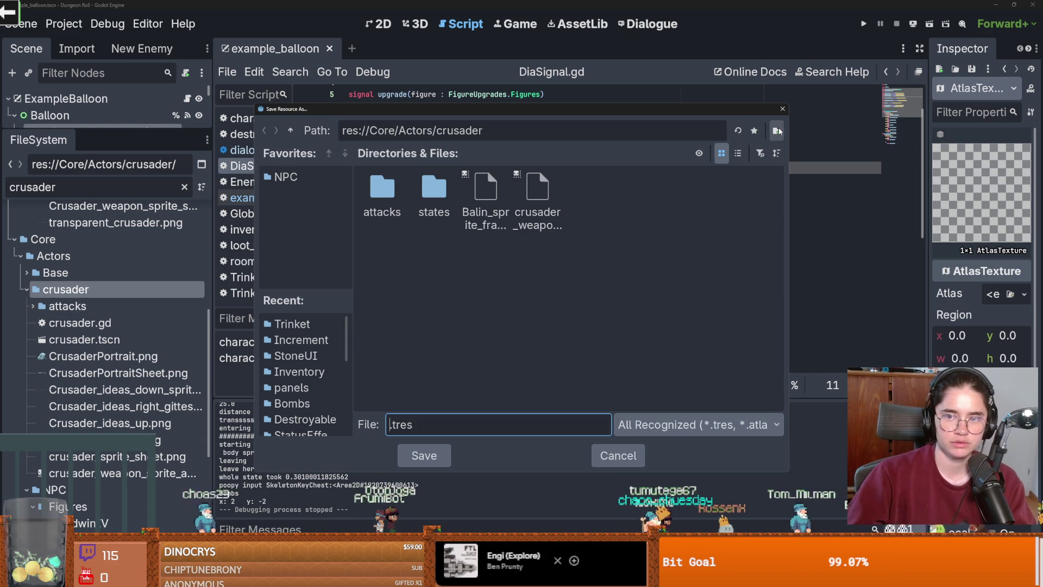
left_click(777, 131)
type("Portraits")
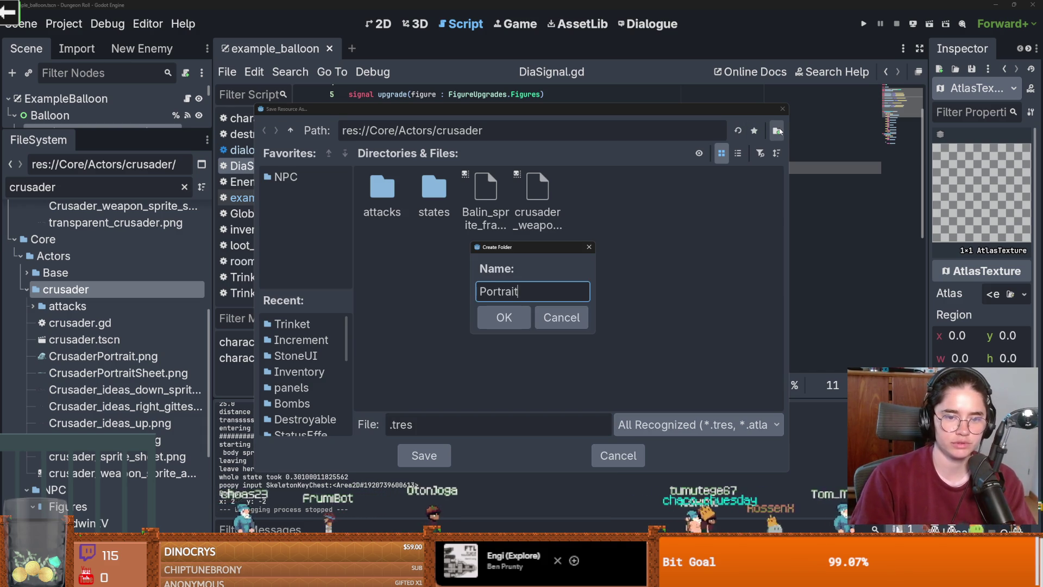
key("Return")
left_click(429, 457)
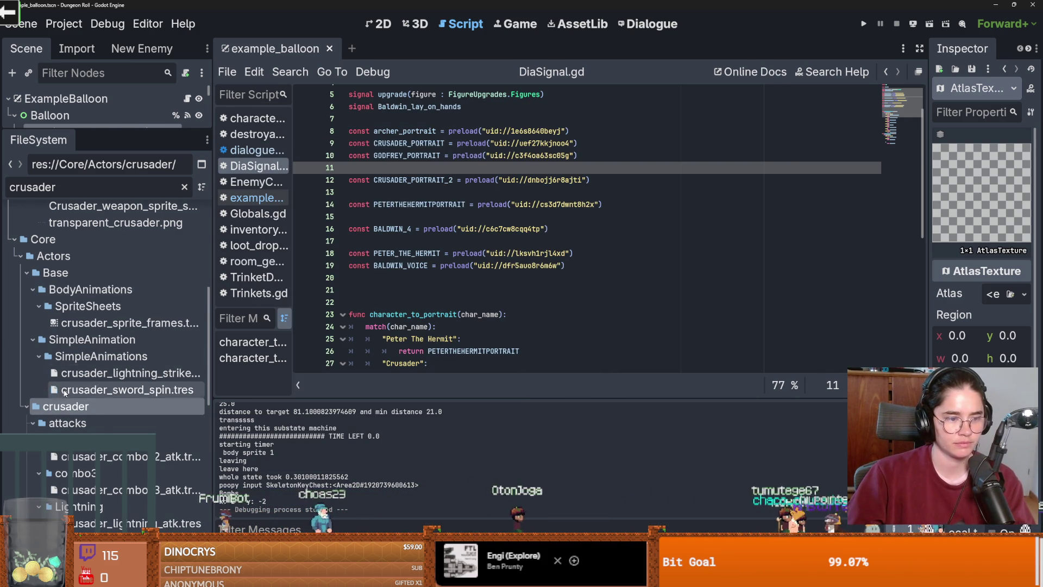
Clear the file filter, open Portraits, and rename the unnamed resource to Crusader1.tres.
scroll(79, 388, "down", 2)
left_click(32, 334)
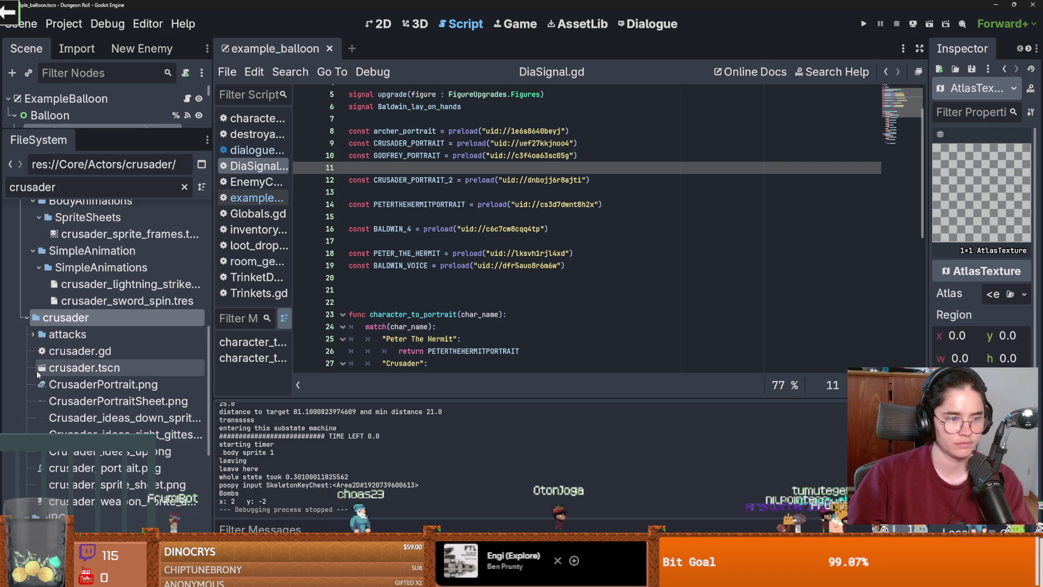
scroll(55, 391, "down", 1)
scroll(63, 412, "down", 1)
scroll(54, 334, "up", 2)
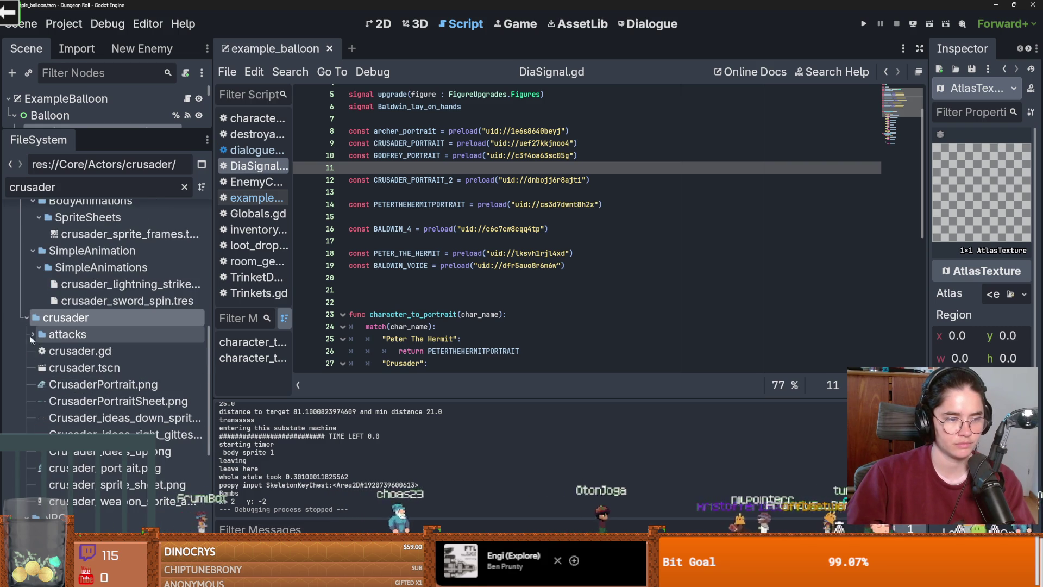
left_click(184, 187)
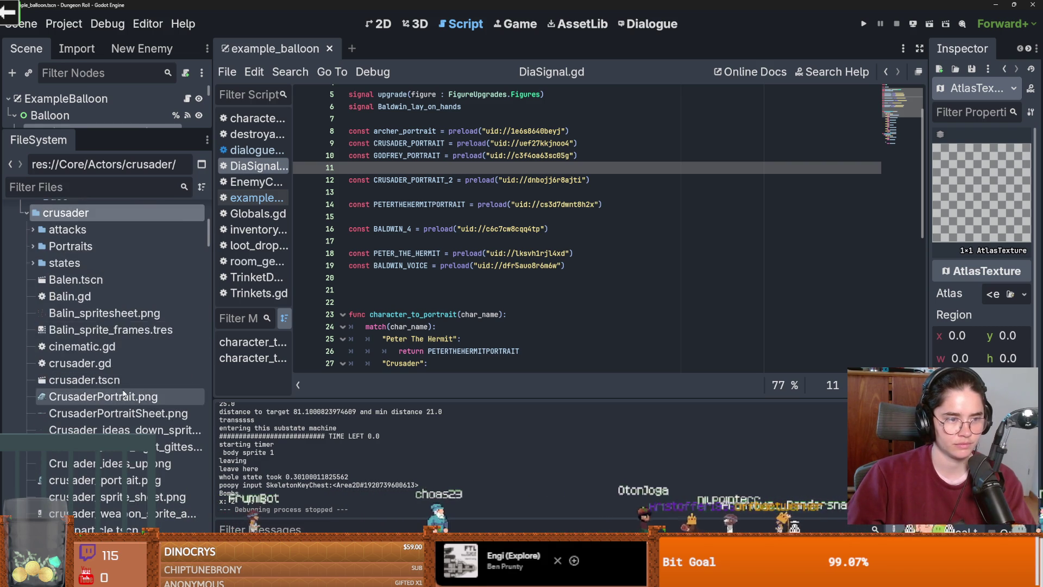
double_click(69, 246)
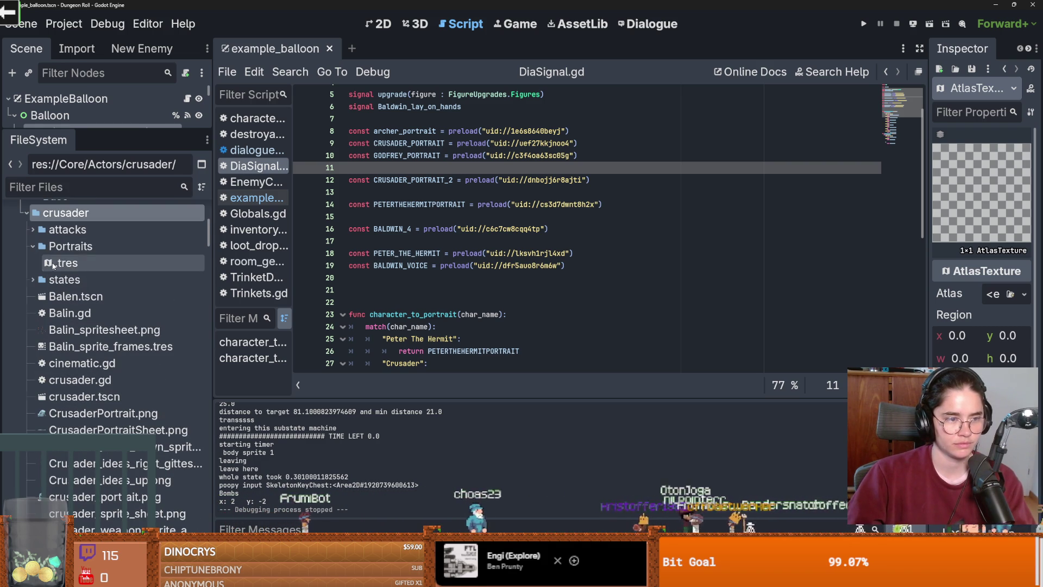
left_click(60, 263)
right_click(55, 265)
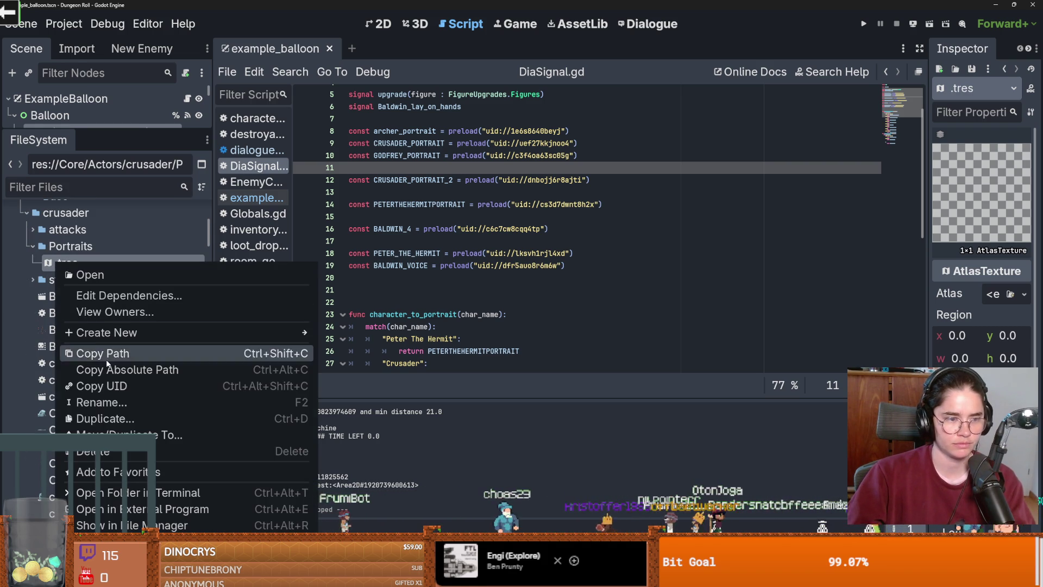
left_click(107, 401)
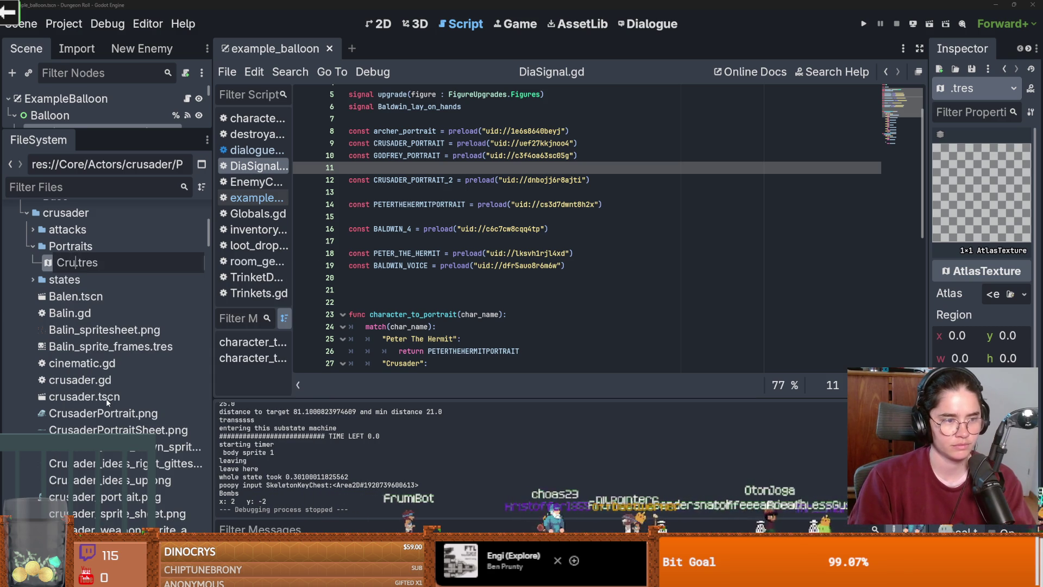
type("sader")
key("Return")
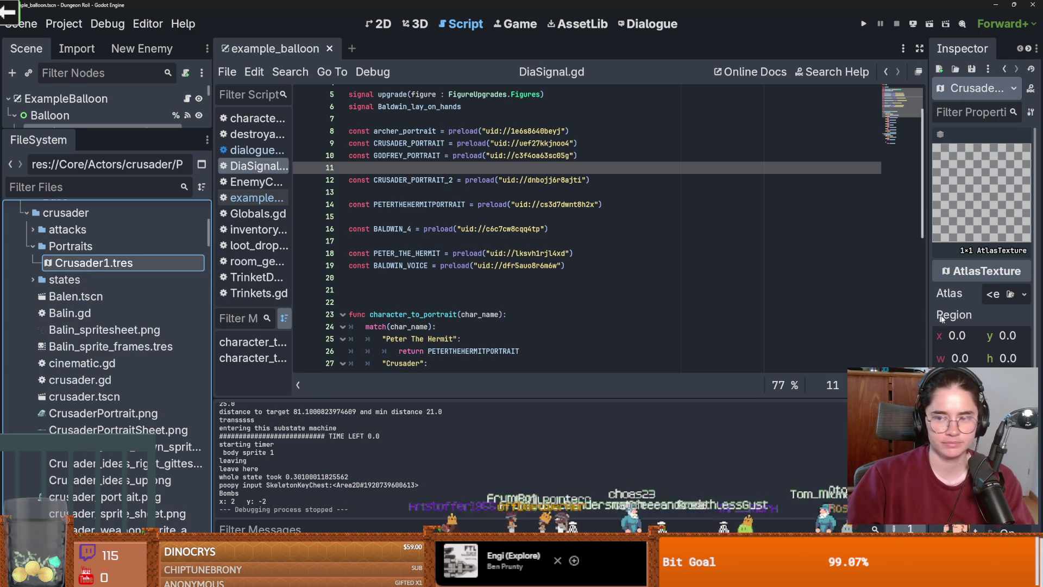
Assign the crusader portrait sheet as the atlas and select the third portrait as its region.
left_click_drag(929, 304, 771, 302)
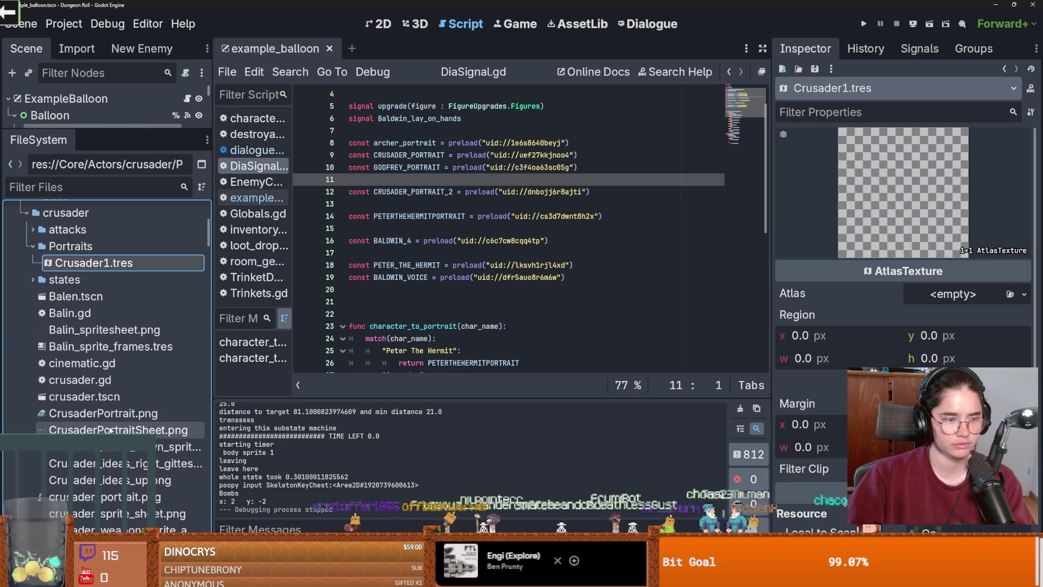
left_click_drag(109, 430, 946, 293)
left_click(931, 370)
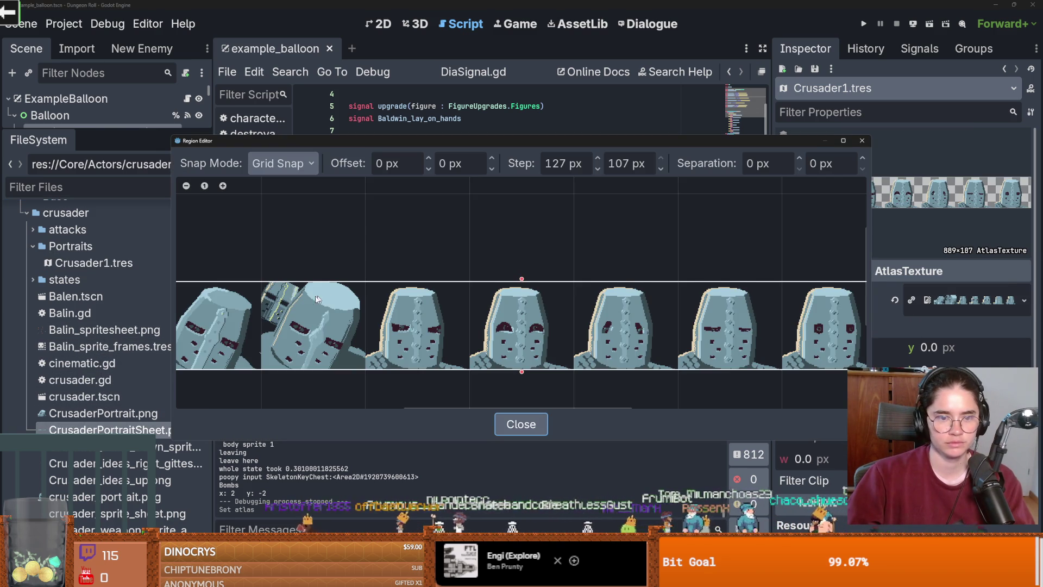
left_click_drag(417, 300, 524, 333)
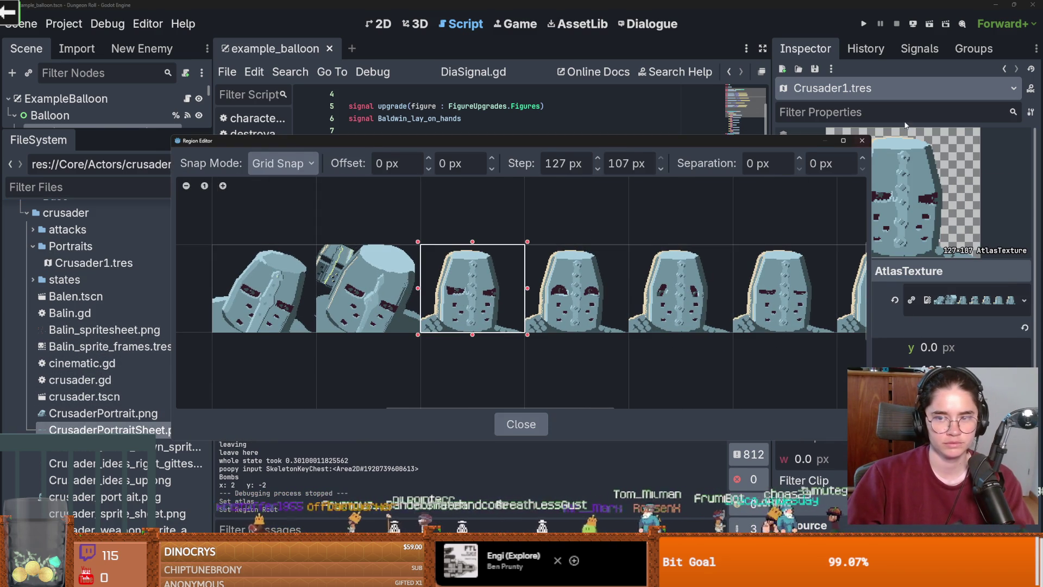
left_click(873, 154)
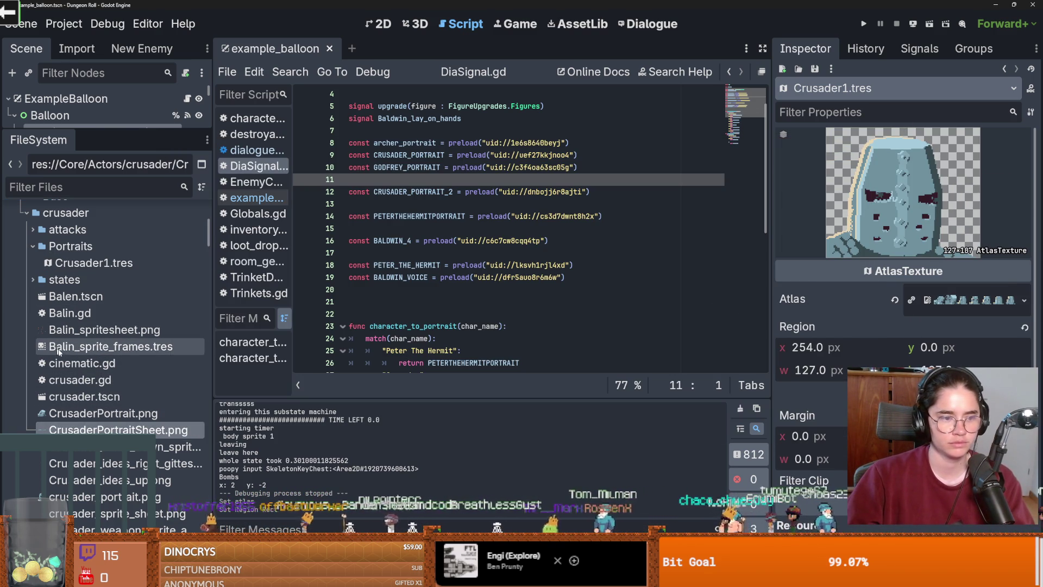
Duplicate Crusader1.tres as Crusader2.tres, set its region to the fourth portrait, and save.
left_click(85, 265)
key("ctrl+d")
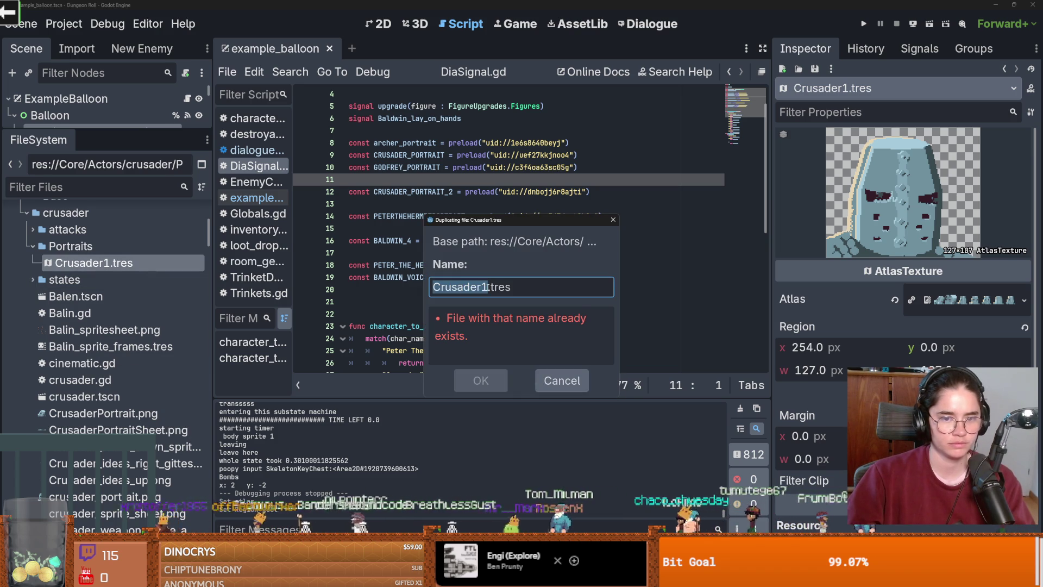
type("Crusader2")
key("Return")
left_click(117, 280)
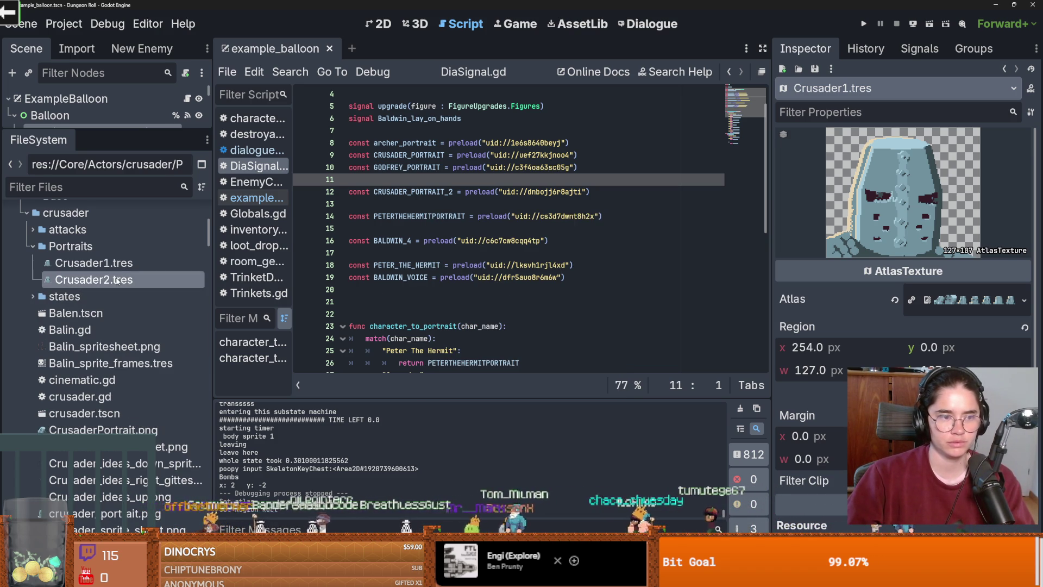
left_click(969, 277)
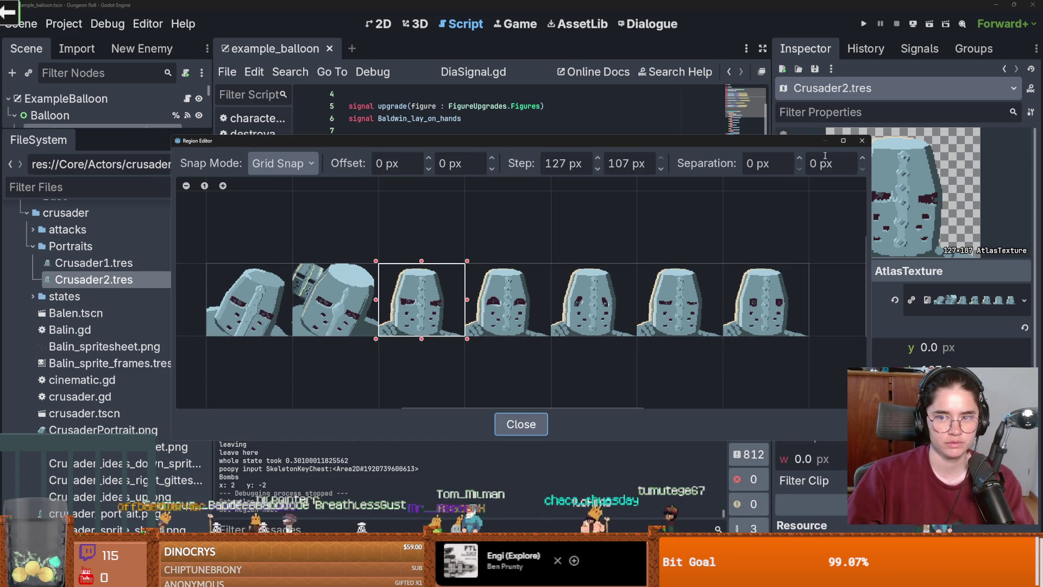
key("Escape")
left_click(1023, 299)
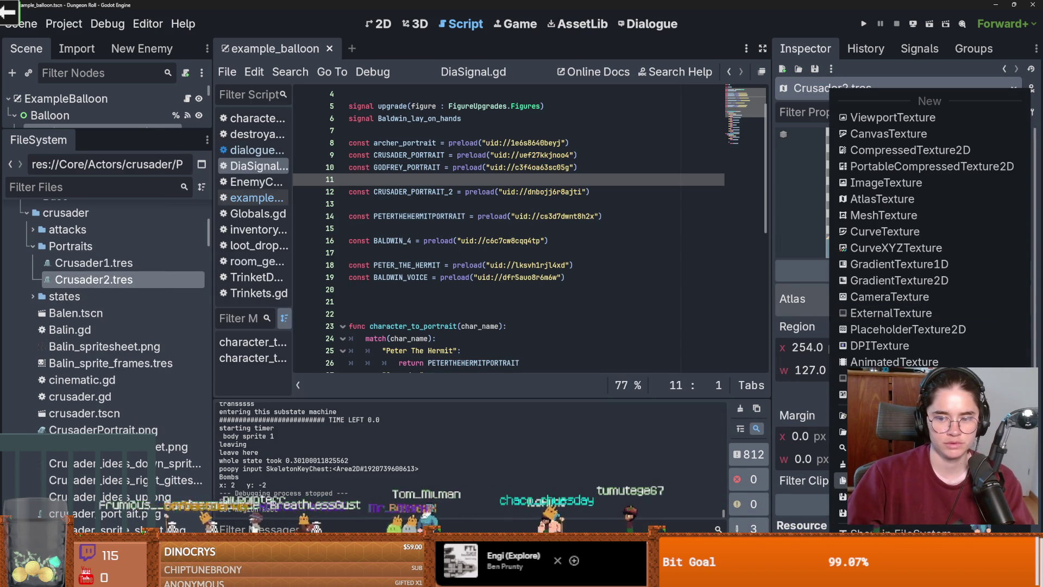
key("Escape")
left_click(970, 272)
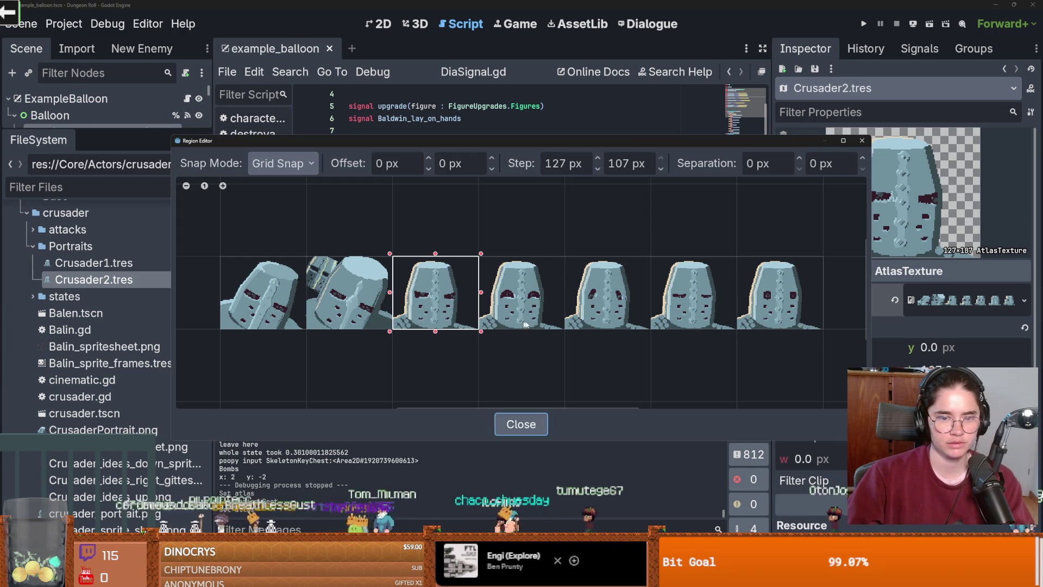
left_click(525, 324)
left_click(862, 140)
key("ctrl+s")
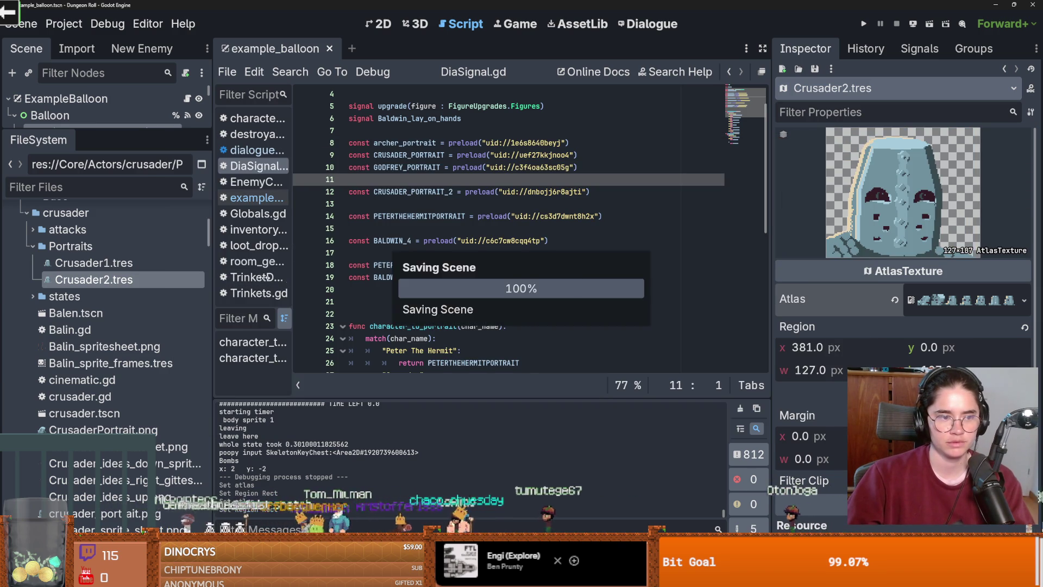
Duplicate the portraits further into Crusader3.tres and Crusader4.tres.
left_click(108, 265)
left_click(109, 279)
key("ctrl+s")
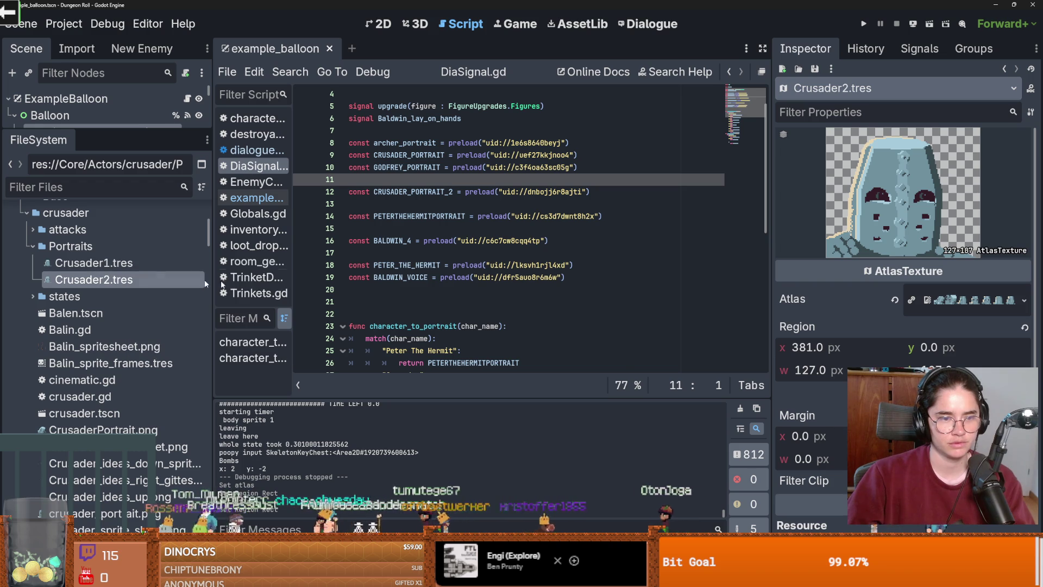
key("ctrl+d")
left_click(489, 270)
key("BackSpace")
type("3")
key("Return")
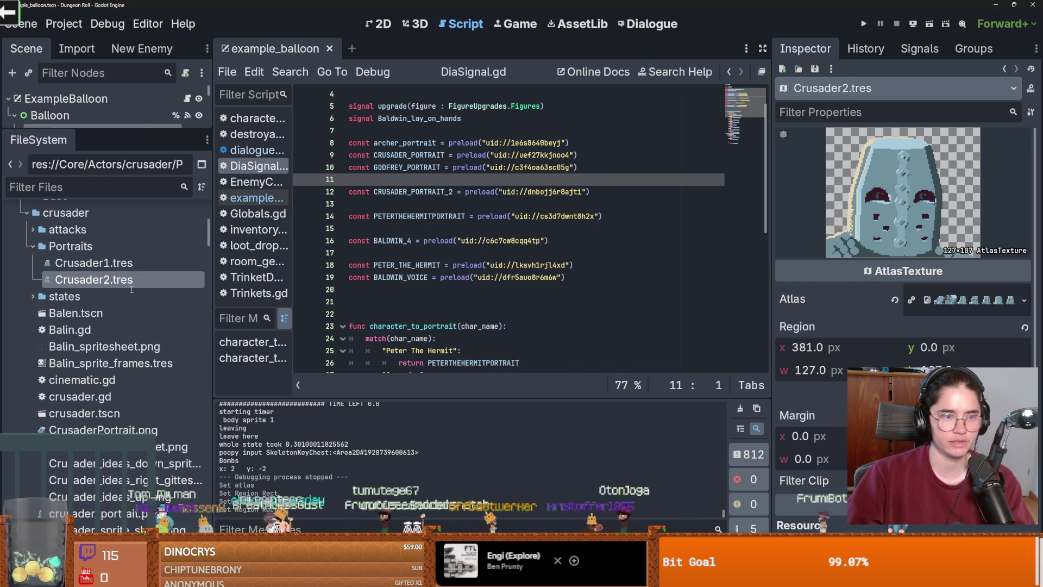
left_click(120, 296)
key("ctrl+d")
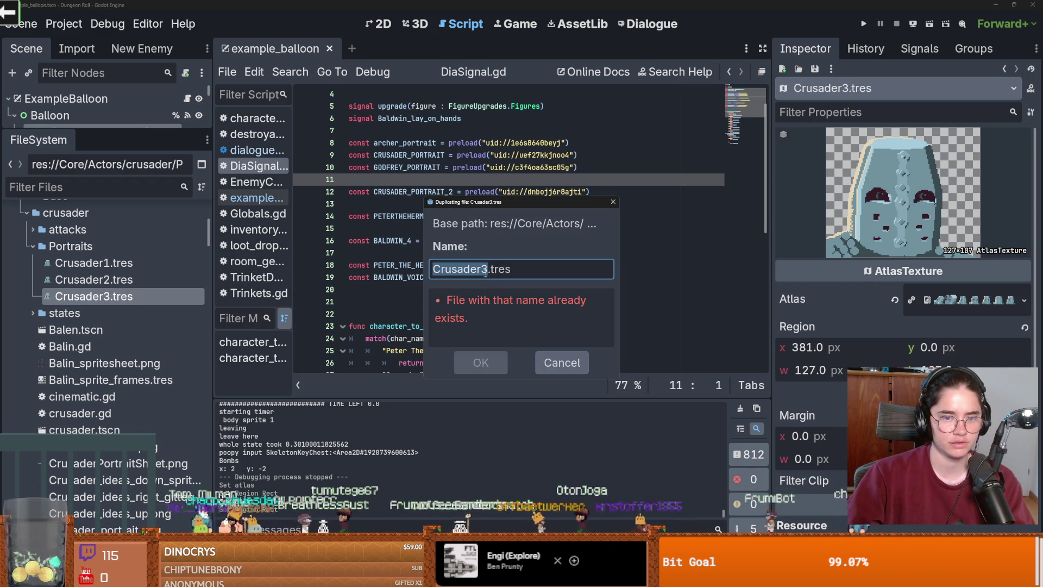
left_click(486, 270)
key("BackSpace")
type("4")
key("Return")
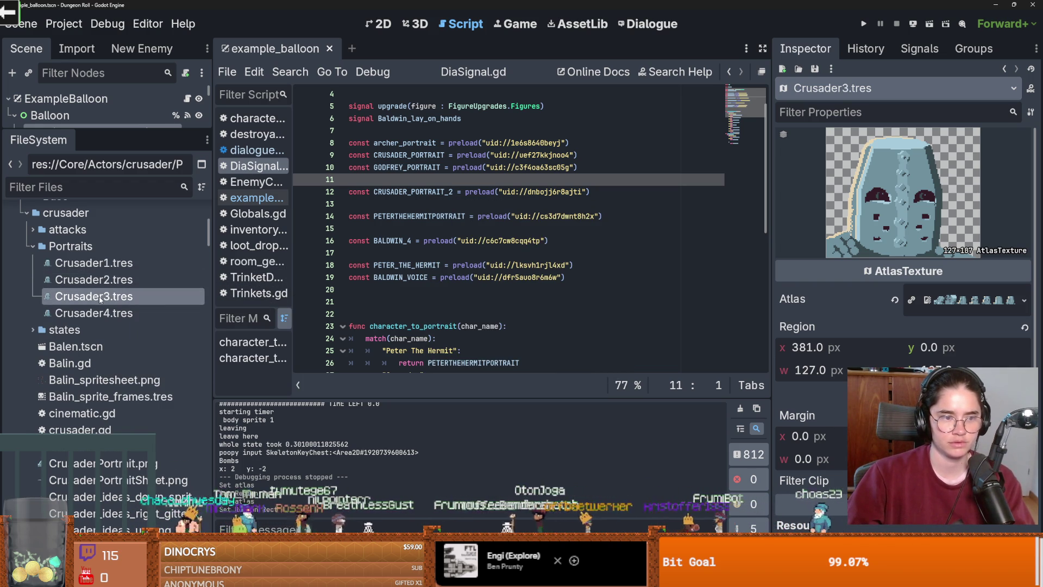
Pick a different crusader face for the portrait region and compare the Crusader2–4 portraits.
left_click(608, 292)
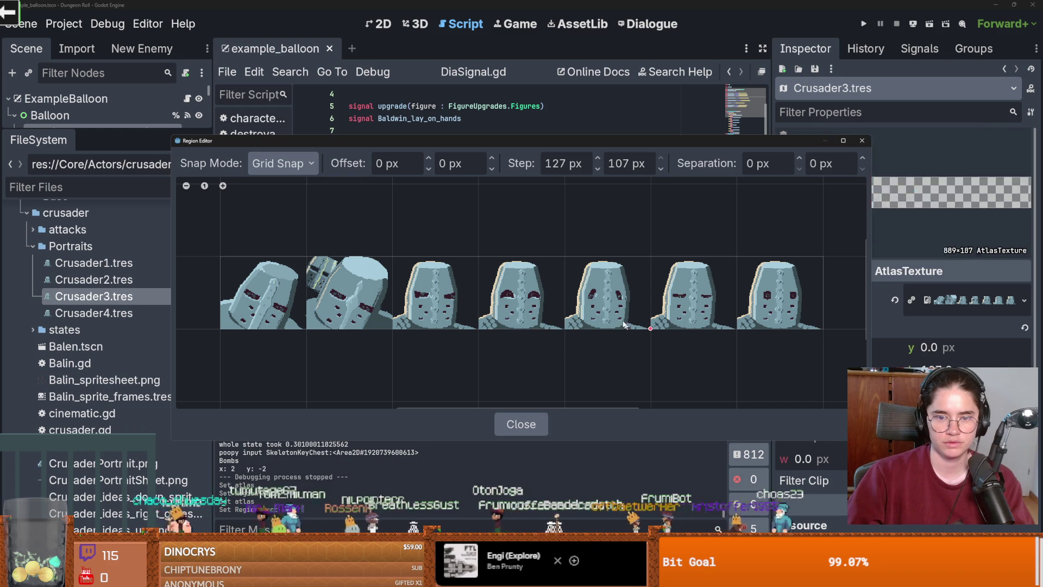
key("Escape")
left_click(133, 280)
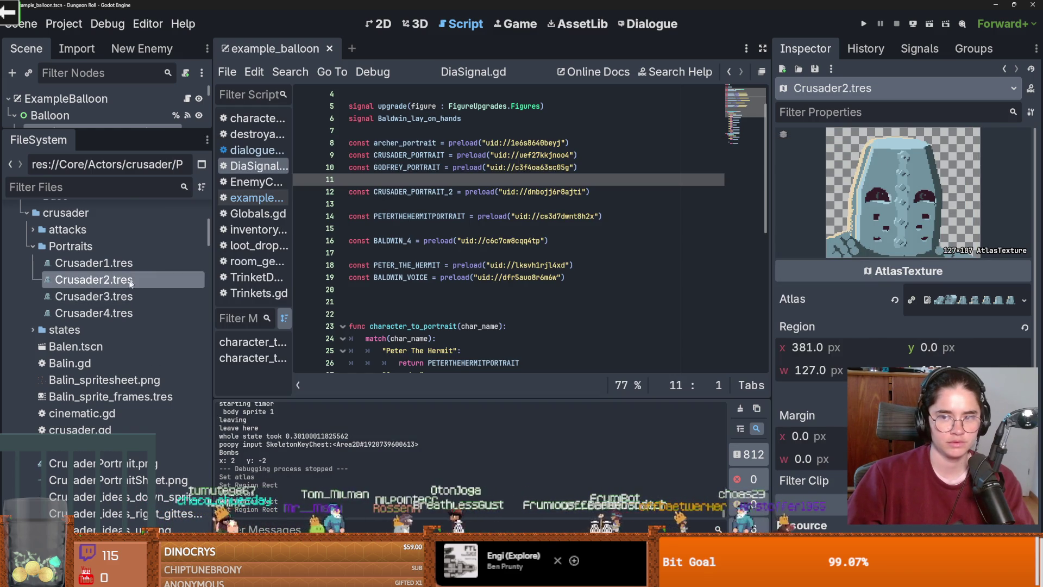
left_click(125, 295)
left_click(130, 314)
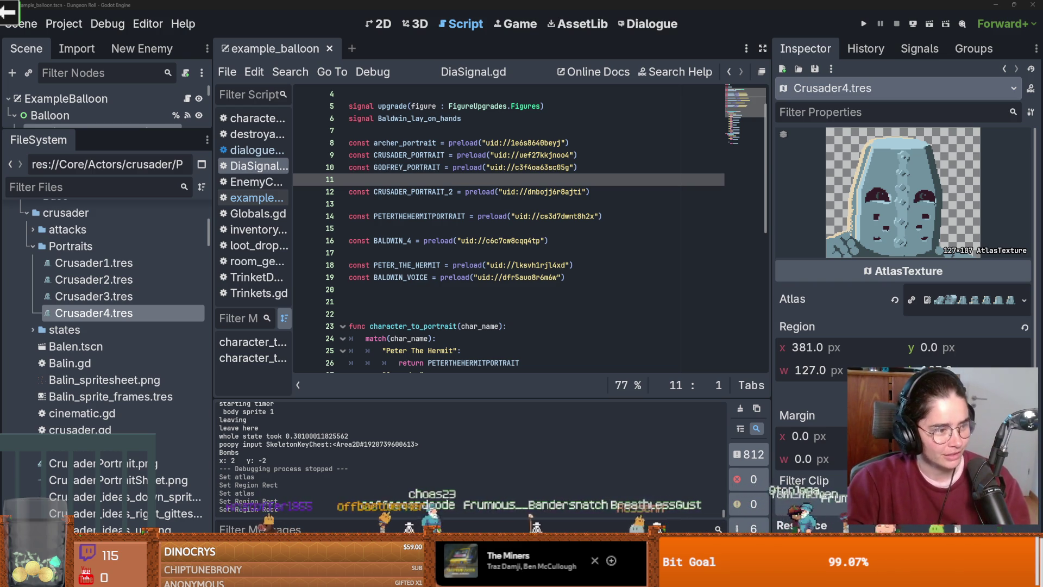
Delete the extra blank line above character_to_portrait in DiaSignal.gd and save.
left_click(423, 297)
key("BackSpace")
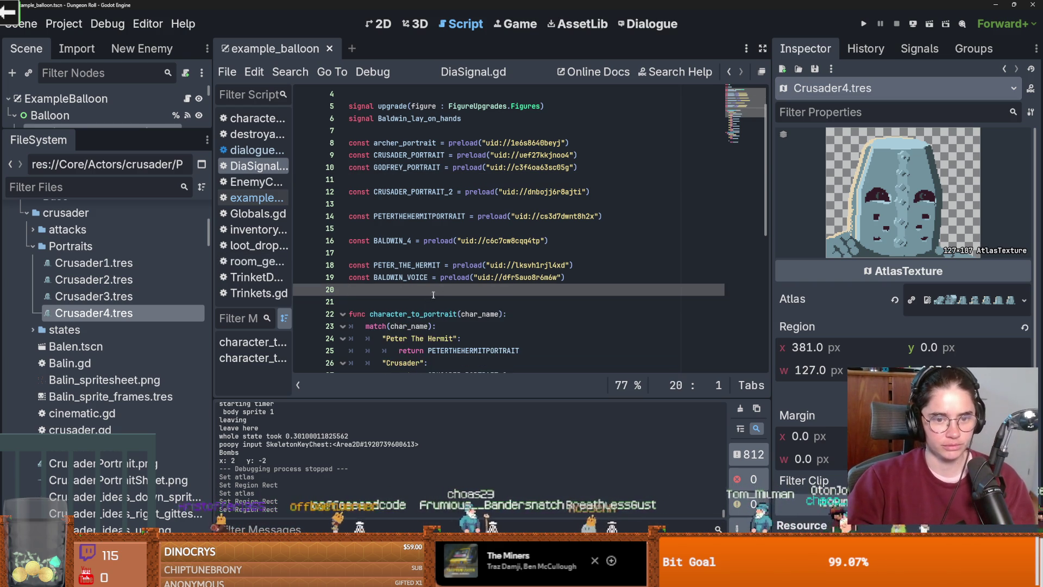
scroll(433, 295, "down", 1)
left_click_drag(769, 277, 826, 278)
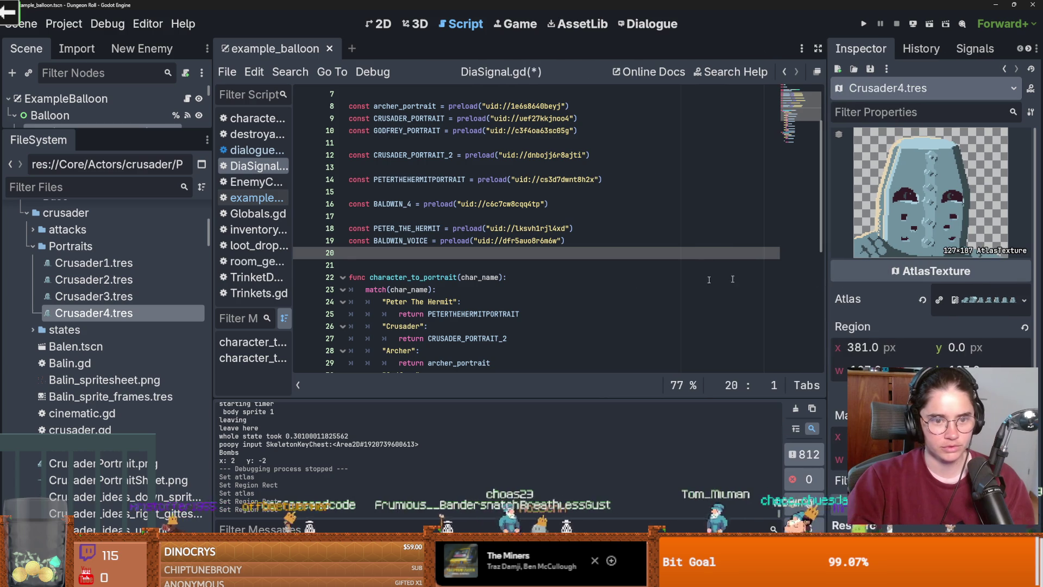
scroll(404, 258, "down", 1)
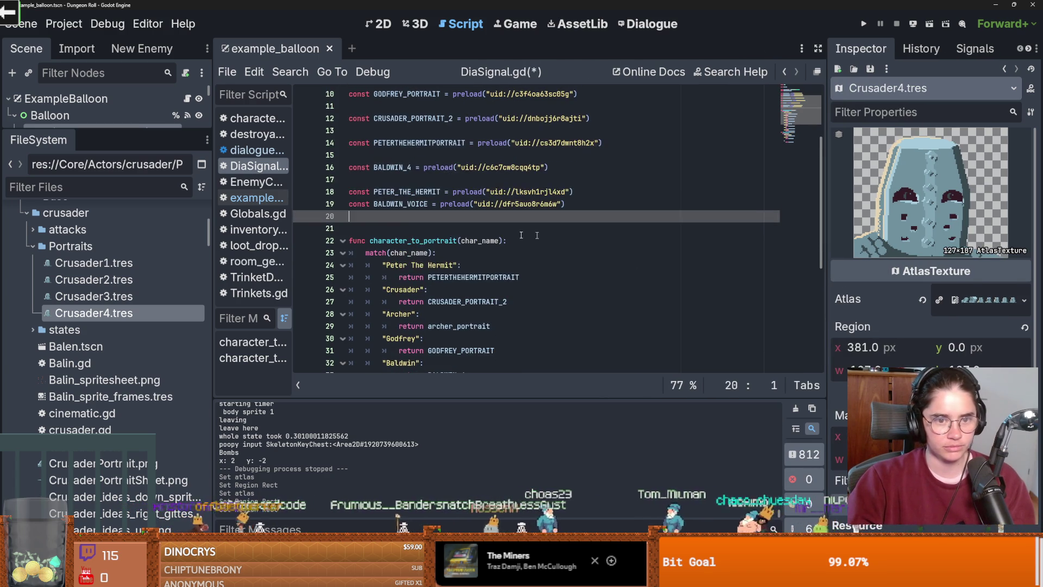
key("ctrl+s")
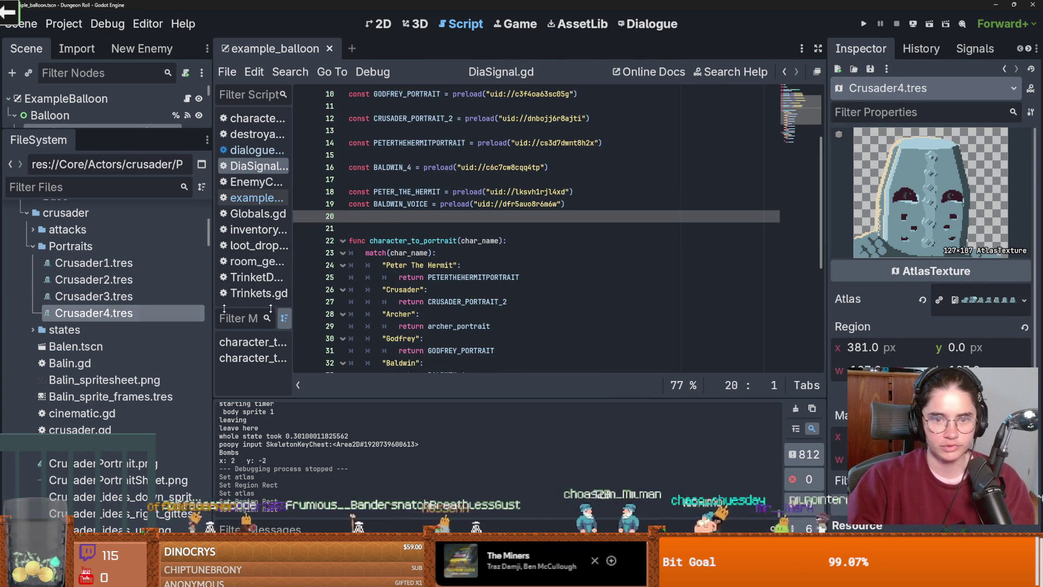
Duplicate Crusader4.tres as Crusader5.tres and open its atlas region editor.
key("ctrl+d")
left_click(491, 271)
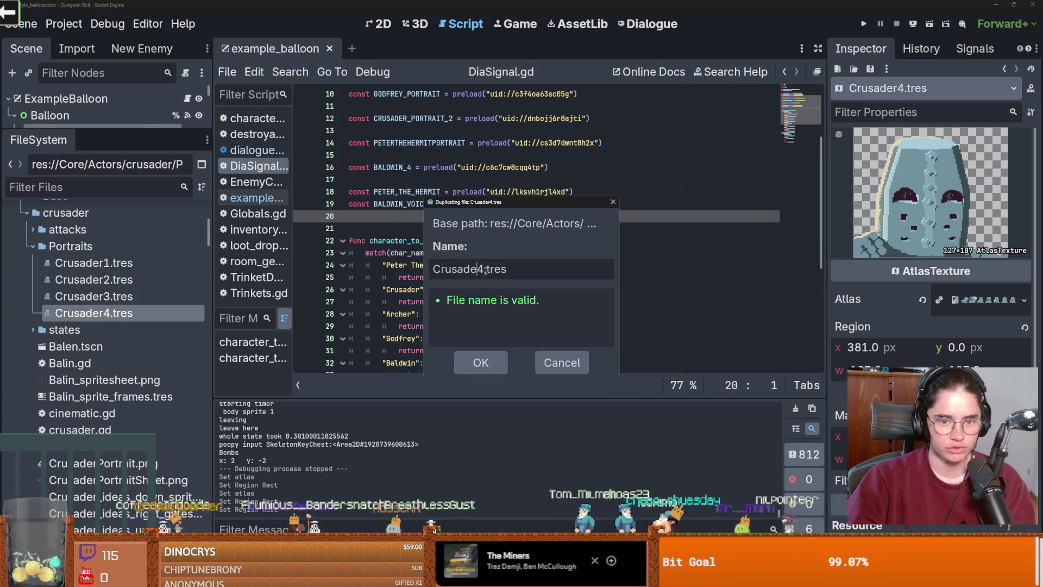
key("BackSpace")
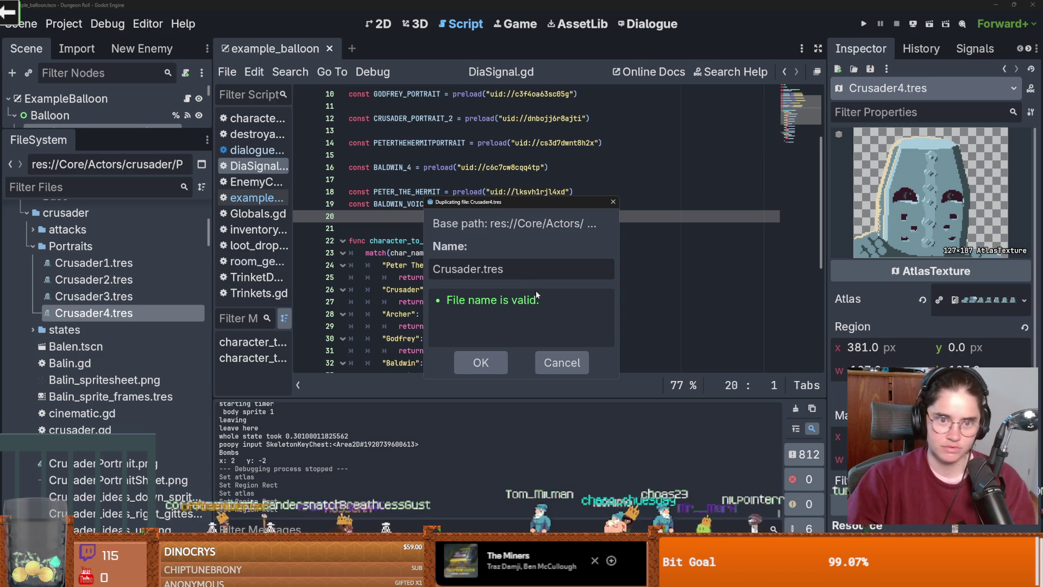
type("5")
key("Return")
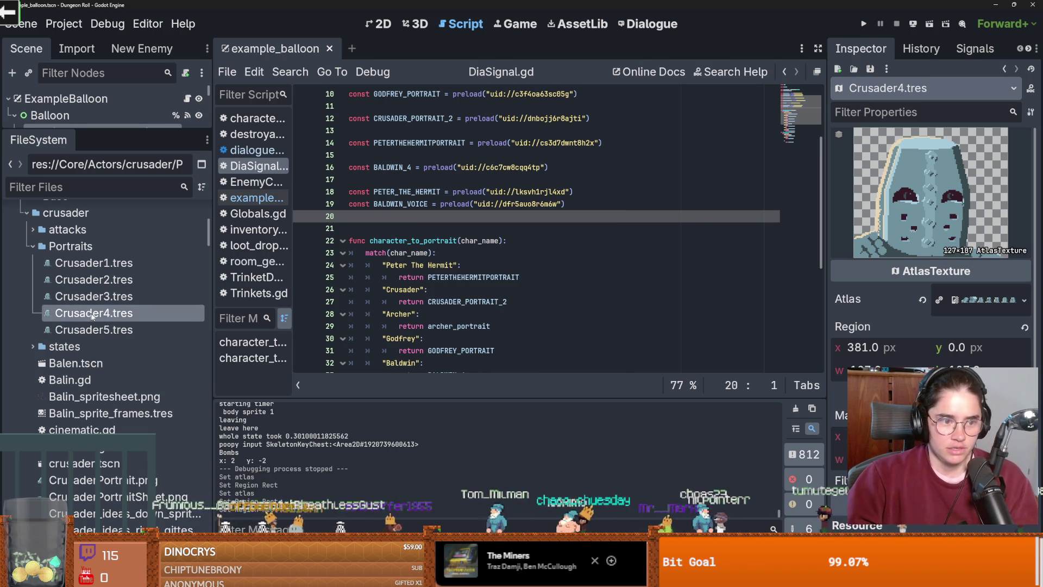
left_click(111, 313)
left_click(111, 296)
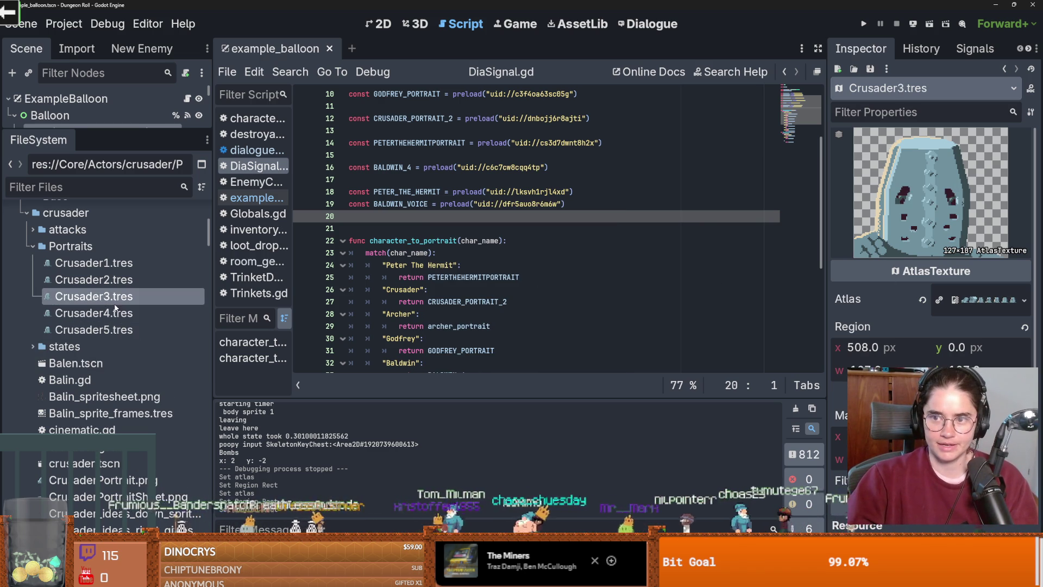
left_click(108, 313)
left_click(87, 331)
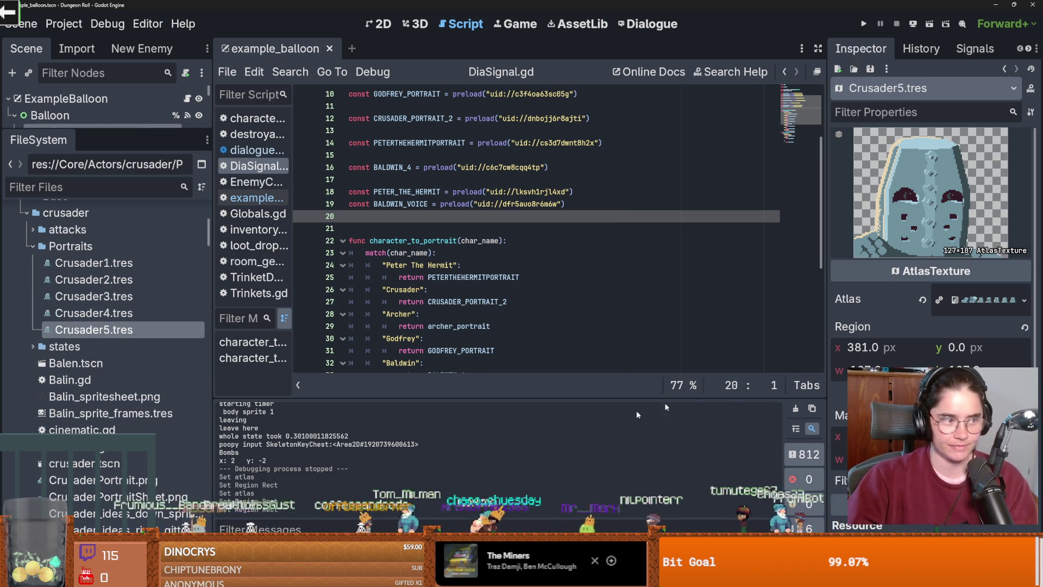
left_click(937, 348)
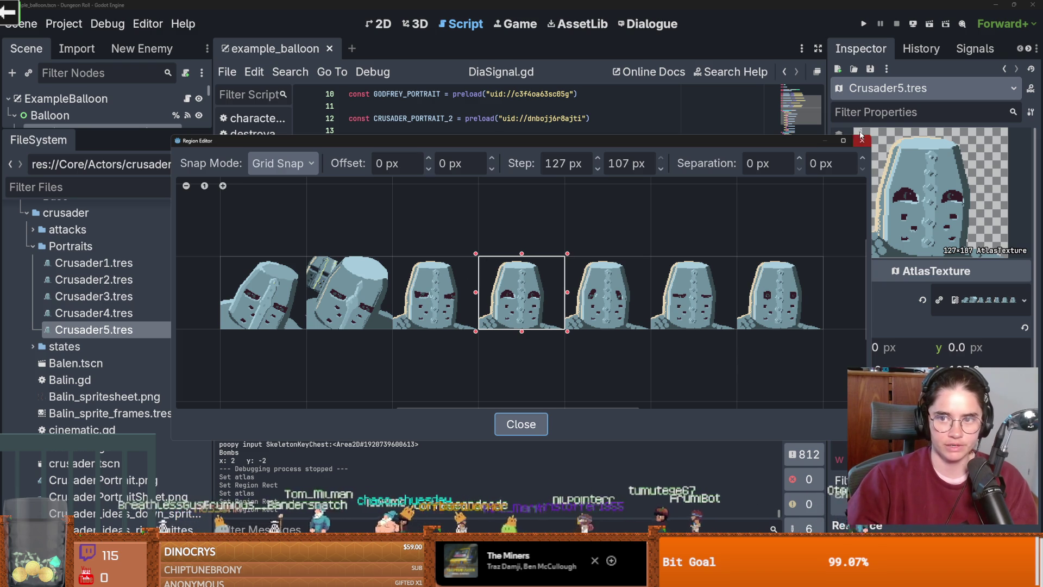
Set Crusader5's atlas region to the seventh crusader face and recheck it.
left_click(803, 296)
left_click(862, 140)
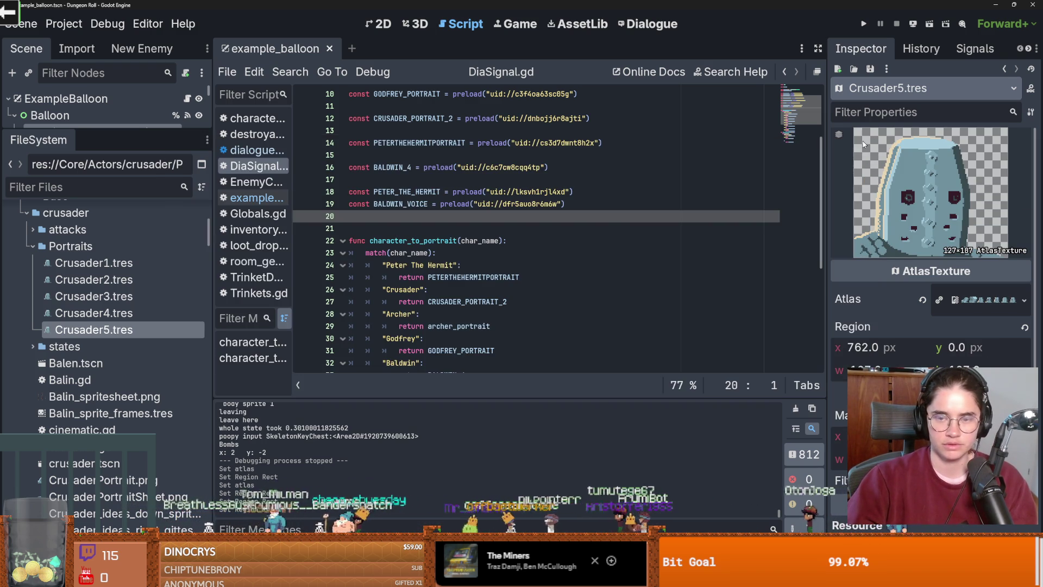
left_click(865, 143)
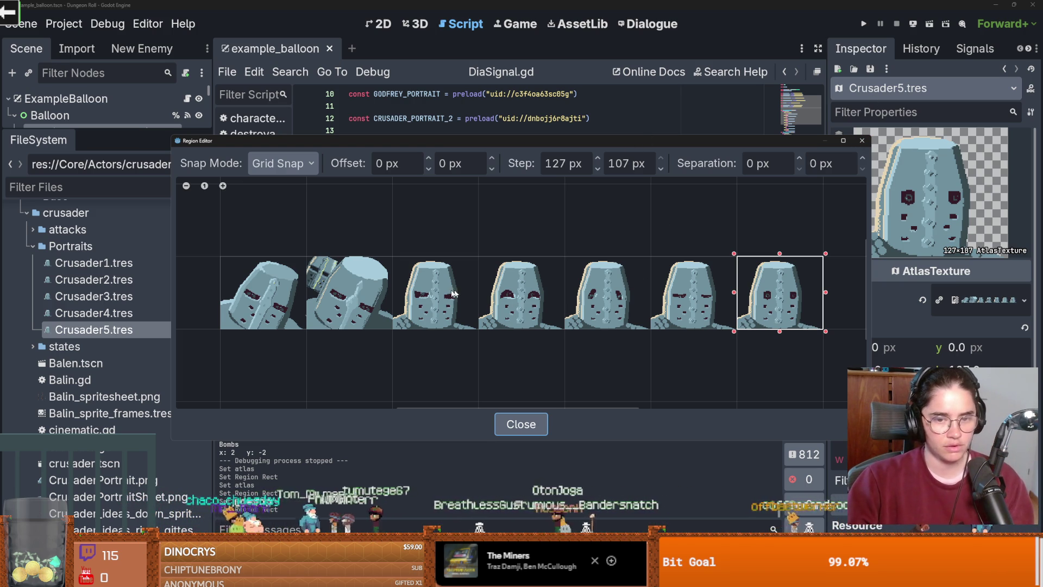
left_click(862, 141)
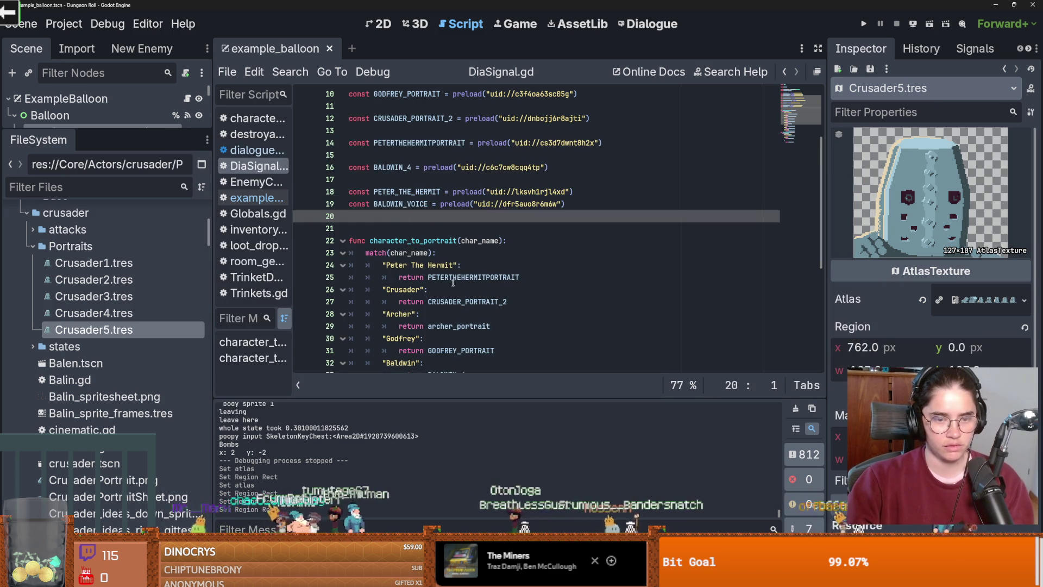
After comparing the other crusader portraits, move Crusader4's atlas region to the sixth face.
left_click(93, 313)
left_click(440, 277)
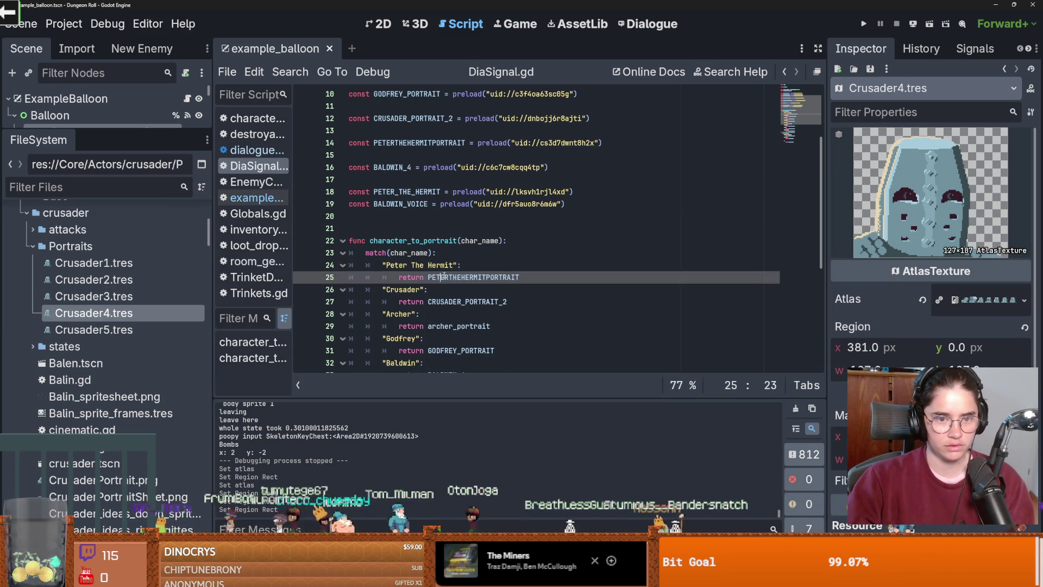
scroll(440, 277, "down", 2)
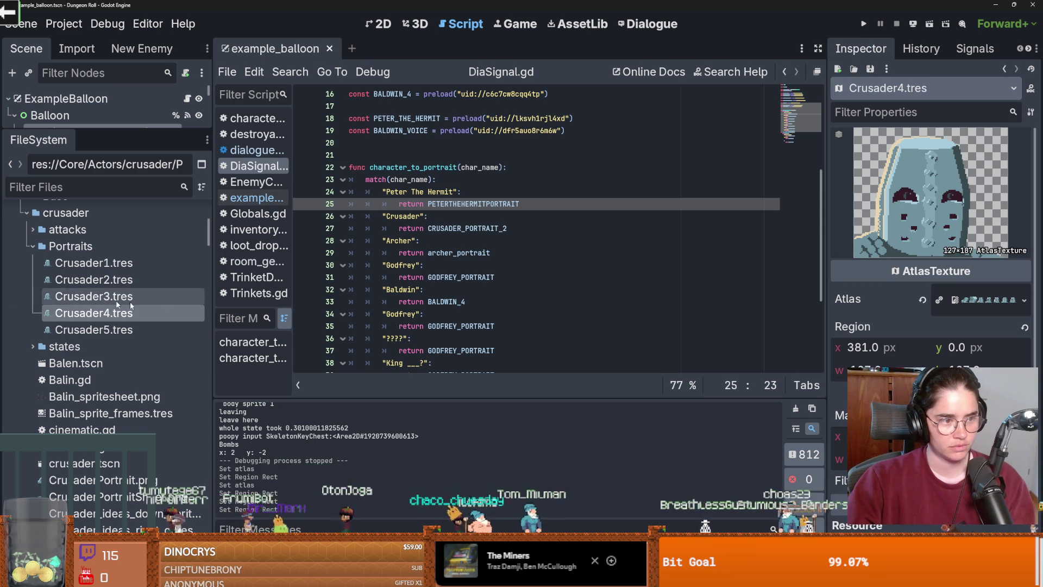
left_click(163, 330)
left_click(168, 313)
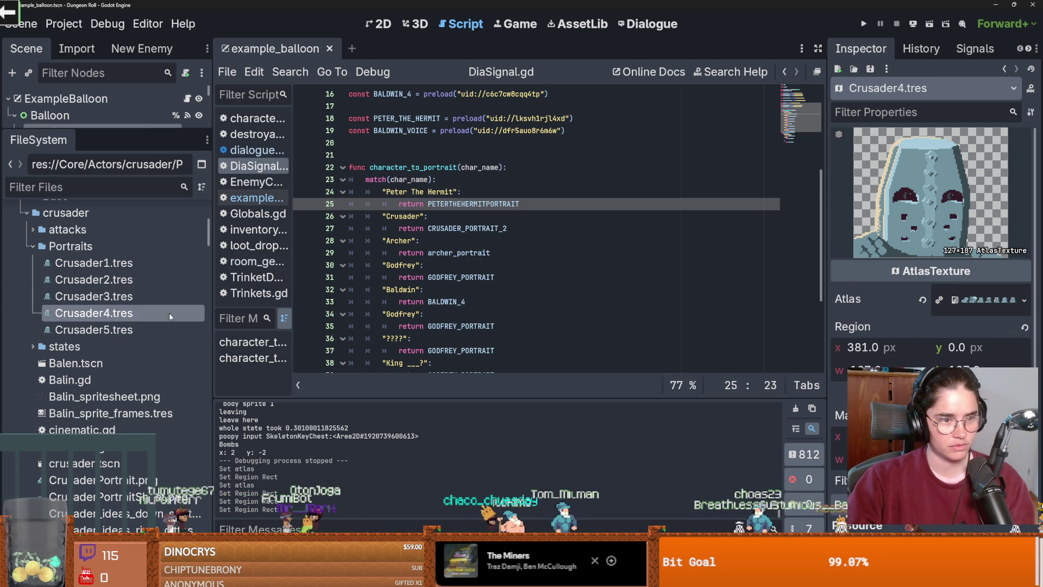
left_click(151, 279)
left_click(128, 296)
left_click(103, 315)
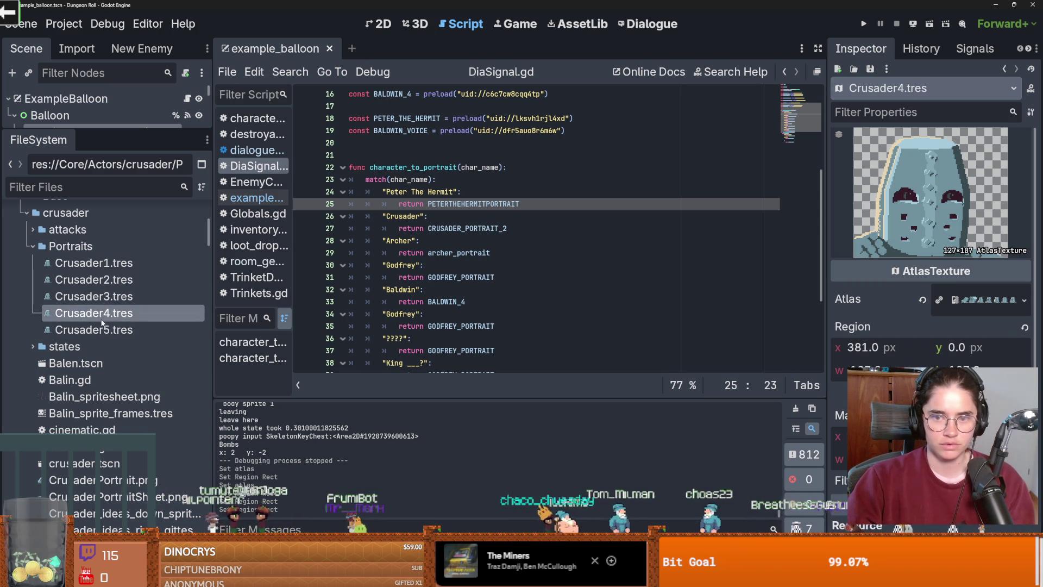
left_click(102, 327)
left_click(103, 314)
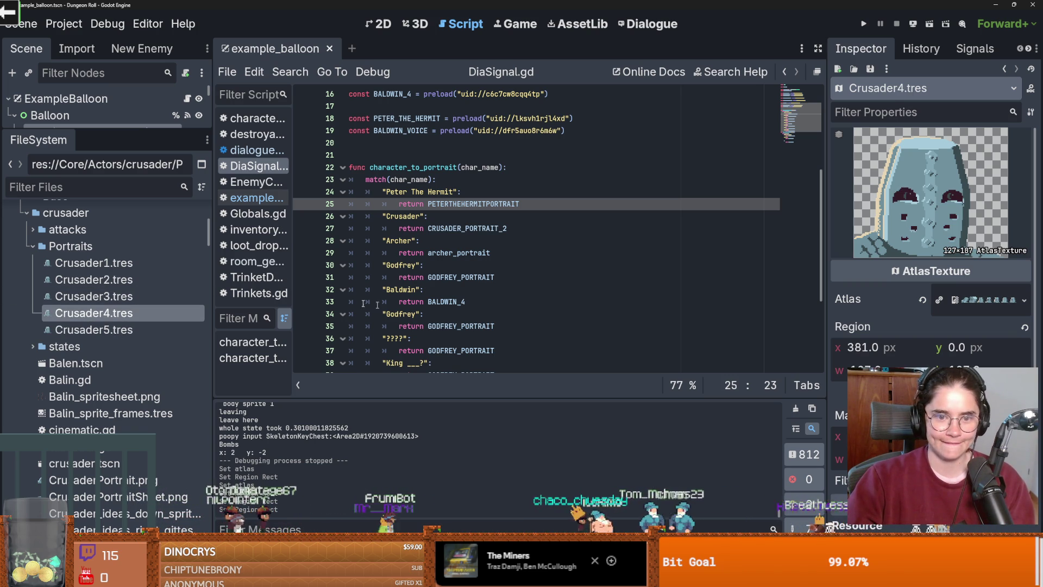
left_click(988, 334)
left_click_drag(714, 300, 643, 263)
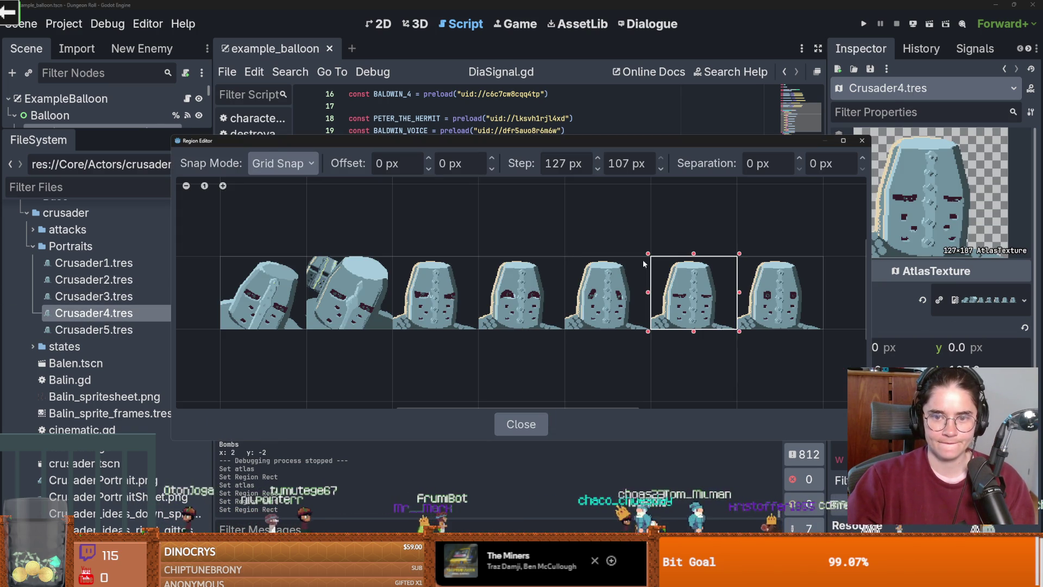
left_click(861, 141)
Review the Crusader1–5 portrait resources and save the project.
left_click(125, 329)
left_click(129, 315)
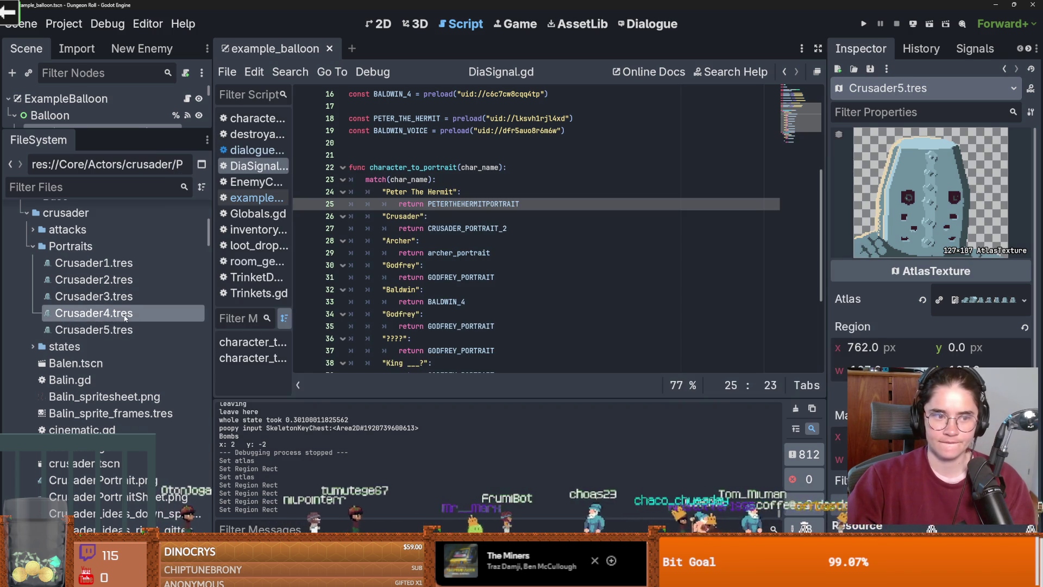
left_click(123, 297)
key("Up")
key("Up")
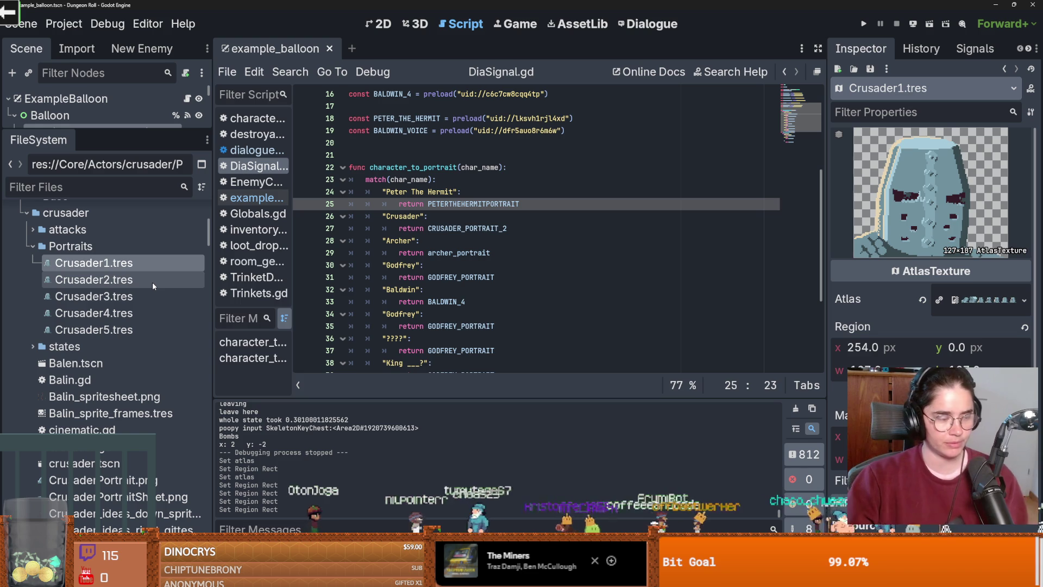
mouse_move(153, 283)
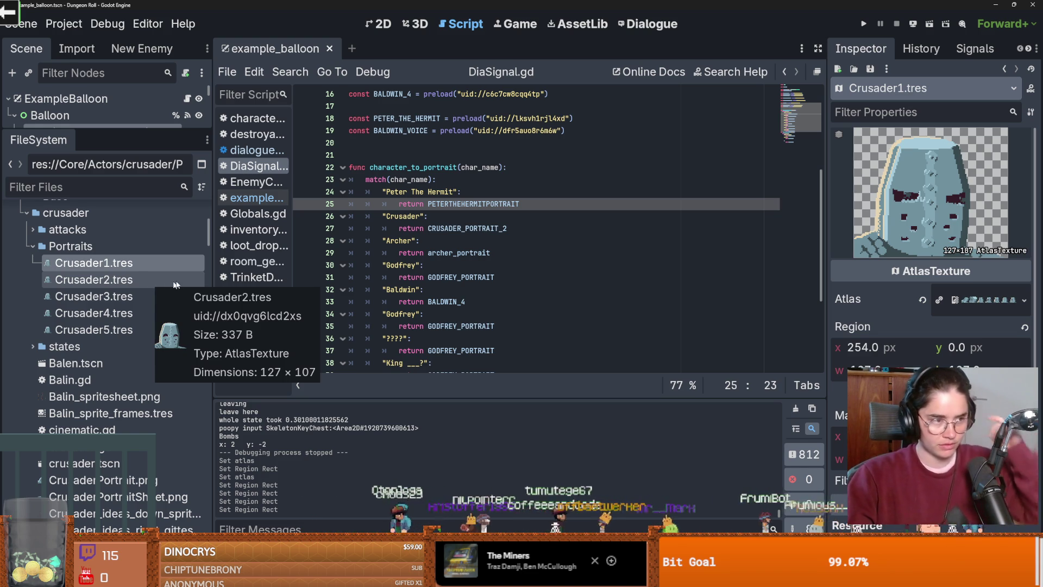
left_click(130, 325)
left_click(133, 316)
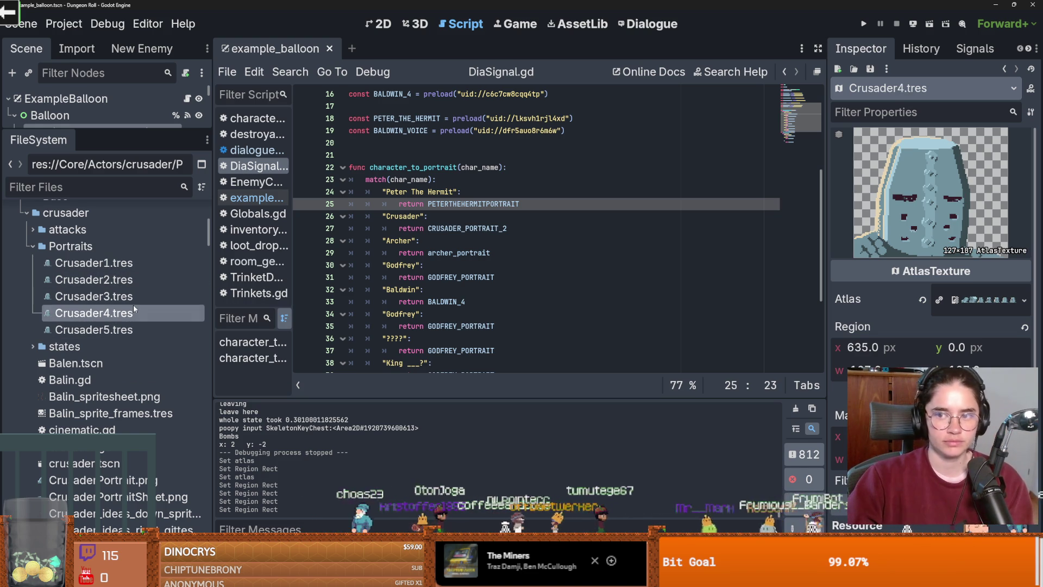
left_click(132, 296)
left_click(131, 279)
left_click(129, 264)
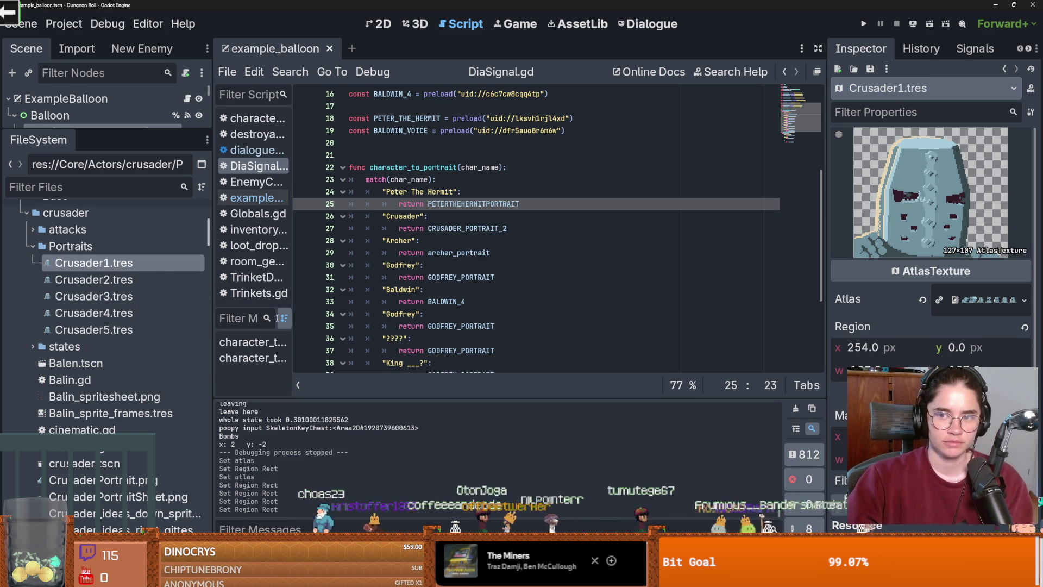
key("ctrl+s")
left_click_drag(215, 314, 213, 314)
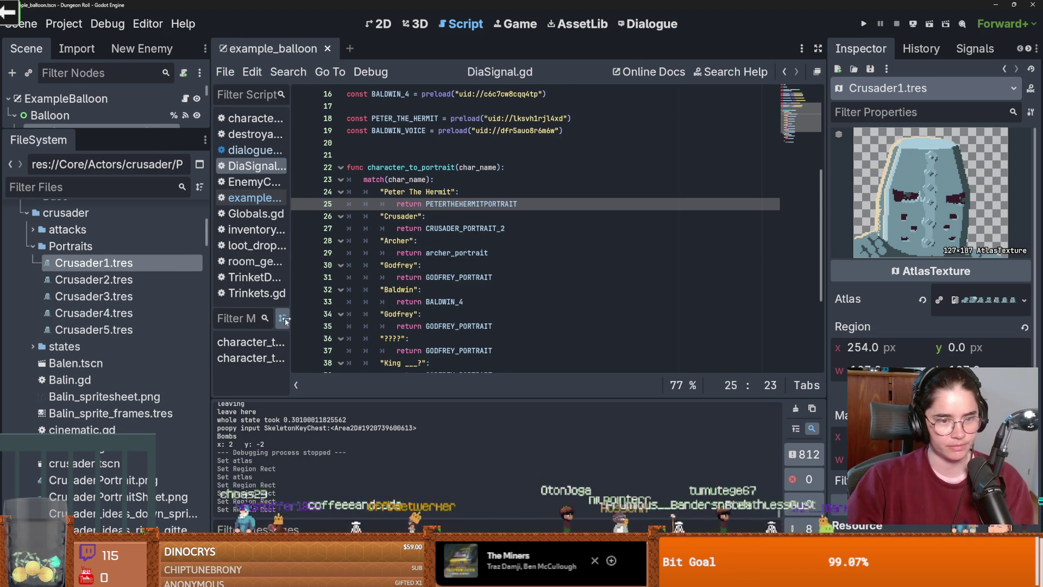
key("ctrl+s")
scroll(456, 303, "up", 3)
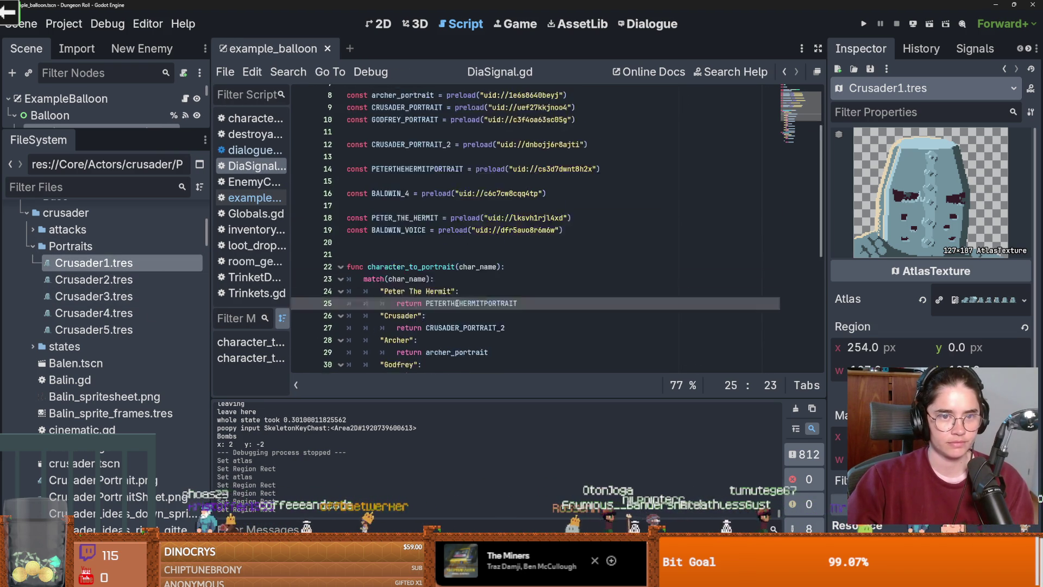
scroll(457, 303, "up", 2)
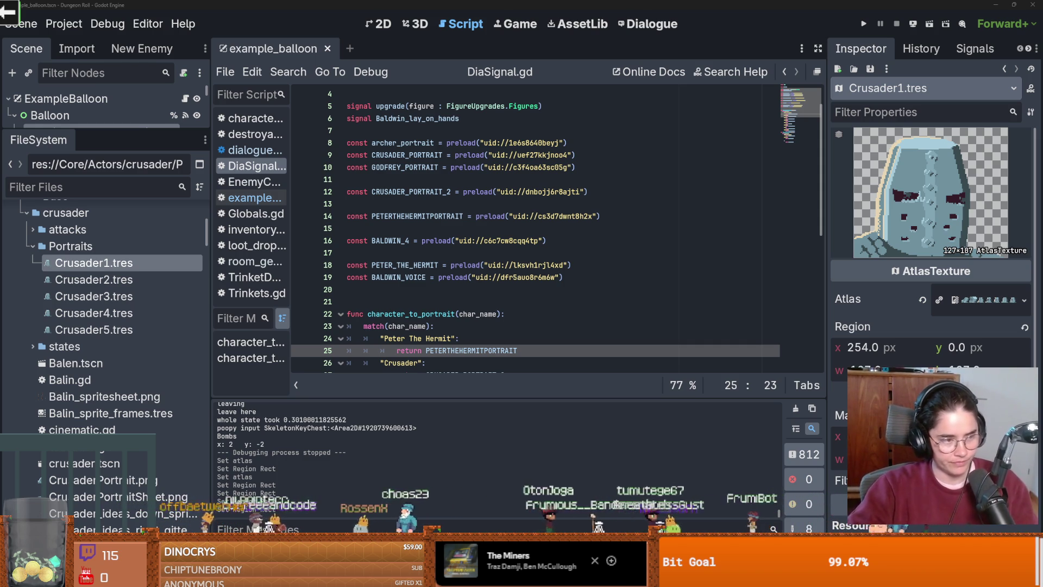
Name the first match case Crusader1 and paste a copy below it as Crusader2.
left_click(453, 314)
key("ctrl+s")
scroll(448, 315, "down", 3)
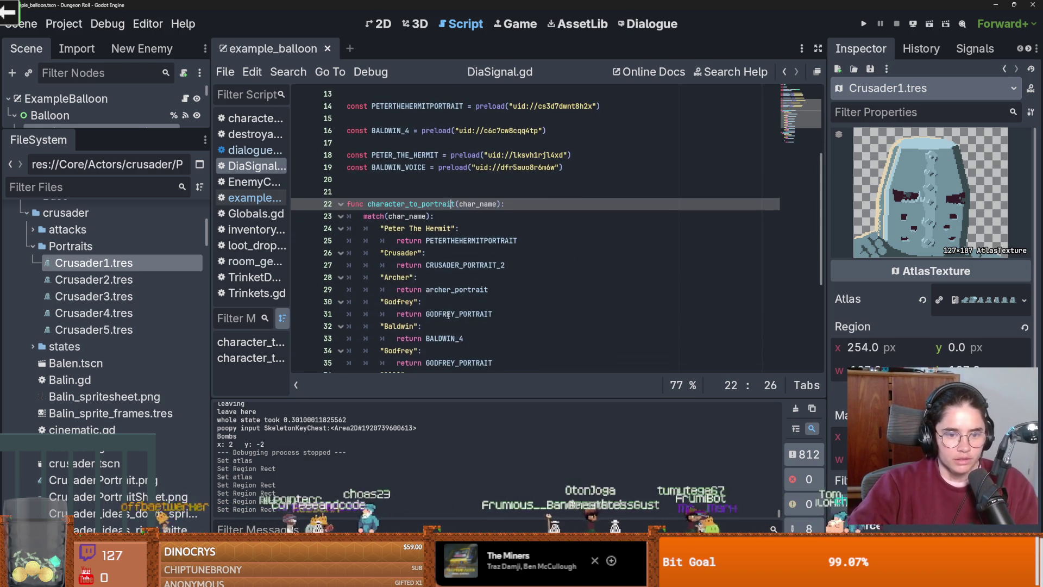
left_click(421, 256)
type("1")
left_click(520, 263)
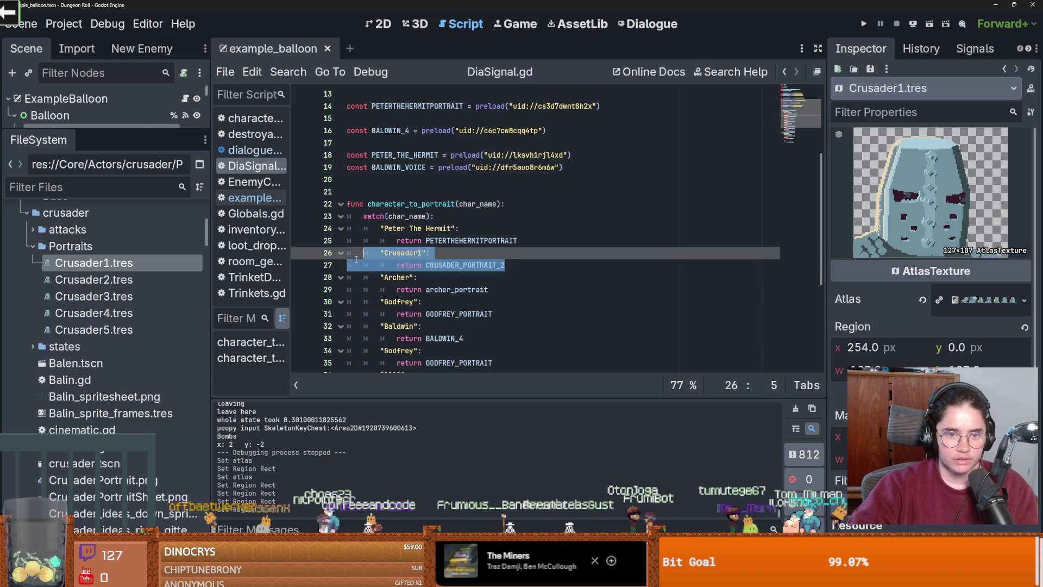
key("Return")
type("\"Crusader1\": \t\t\treturn CRUSADER_PORTRAIT_2")
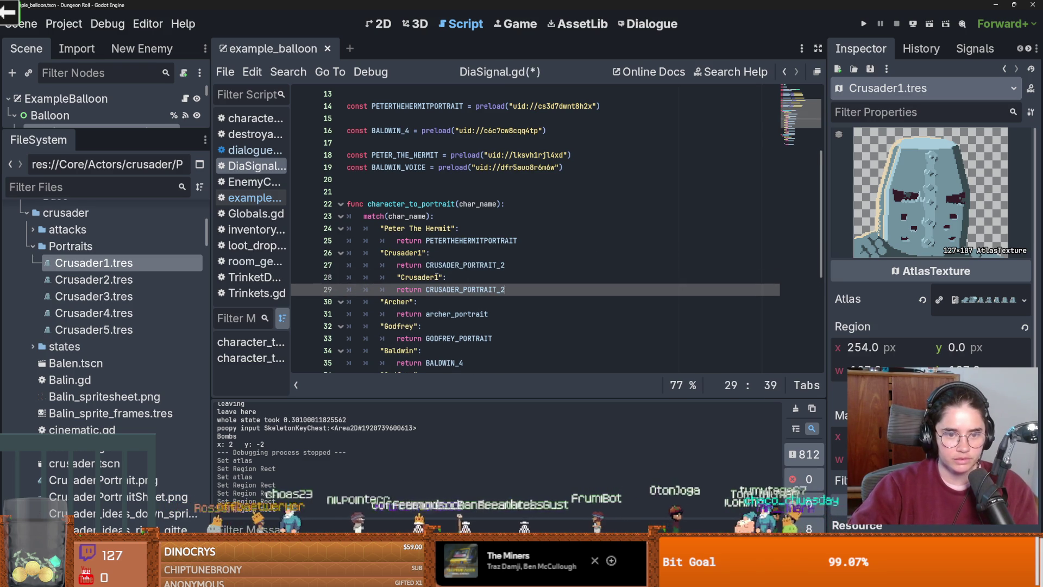
left_click(424, 277)
type("2")
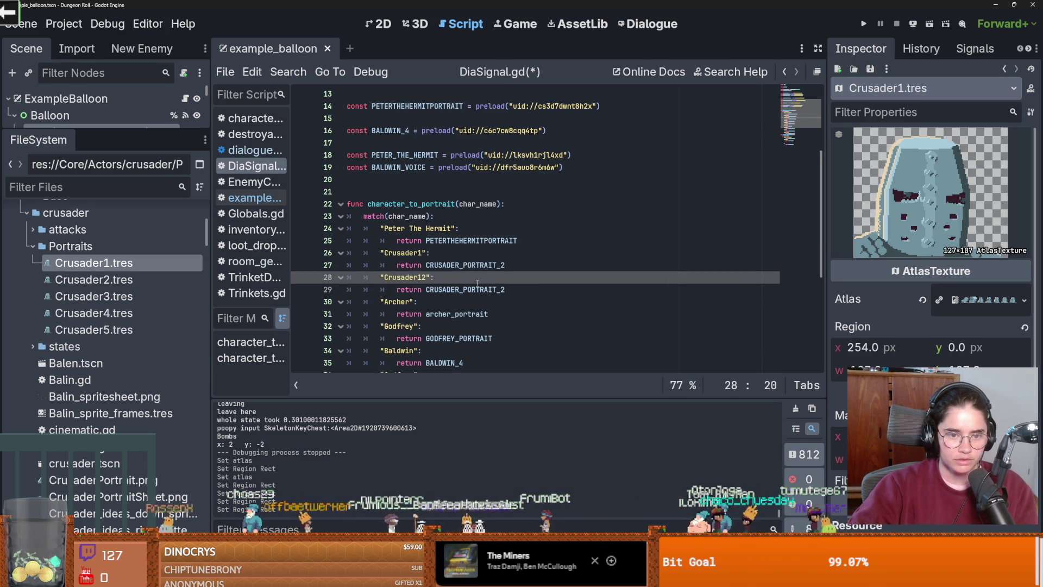
Copy the Crusader2 case into a Crusader3 case with corrected indentation.
left_click_drag(508, 288, 352, 279)
key("ctrl+c")
left_click(508, 289)
key("Return")
key("ctrl+v")
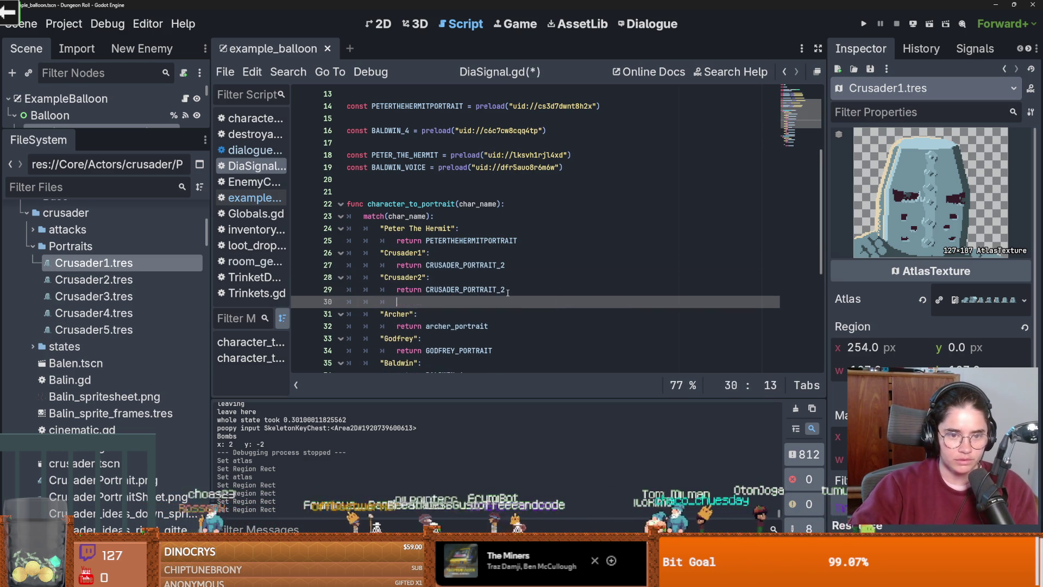
key("ctrl+f")
left_click(419, 302)
key("BackSpace")
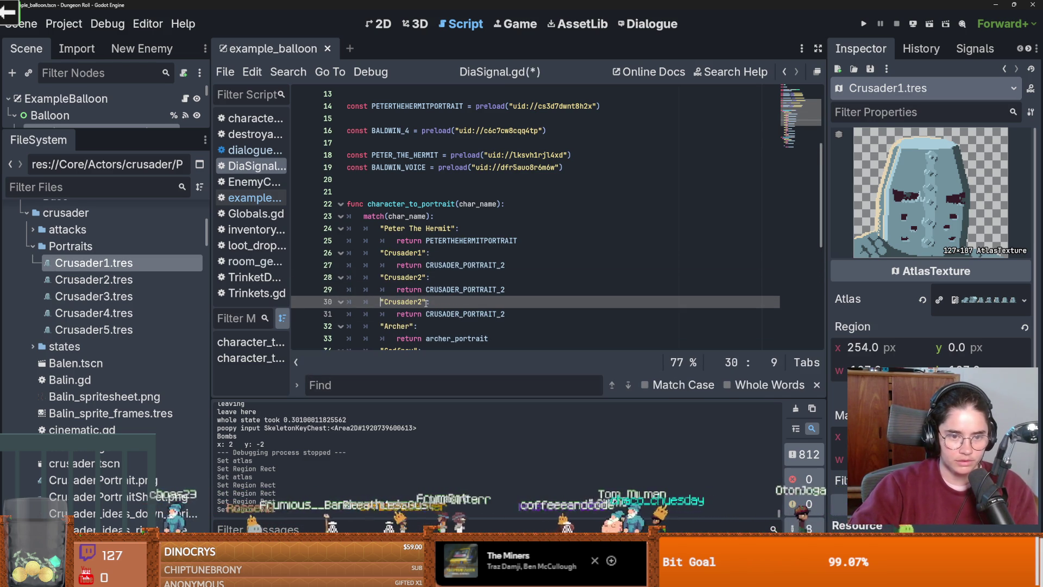
left_click(423, 302)
key("BackSpace")
type("3")
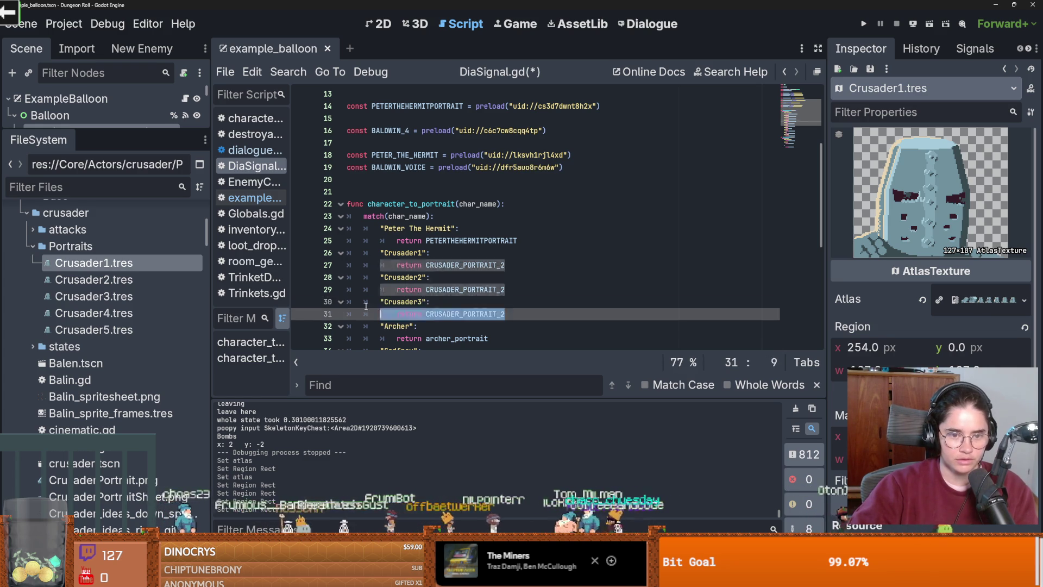
Paste another copy as the Crusader4 case, fixing its indentation.
left_click(515, 314)
key("Return")
key("ctrl+v")
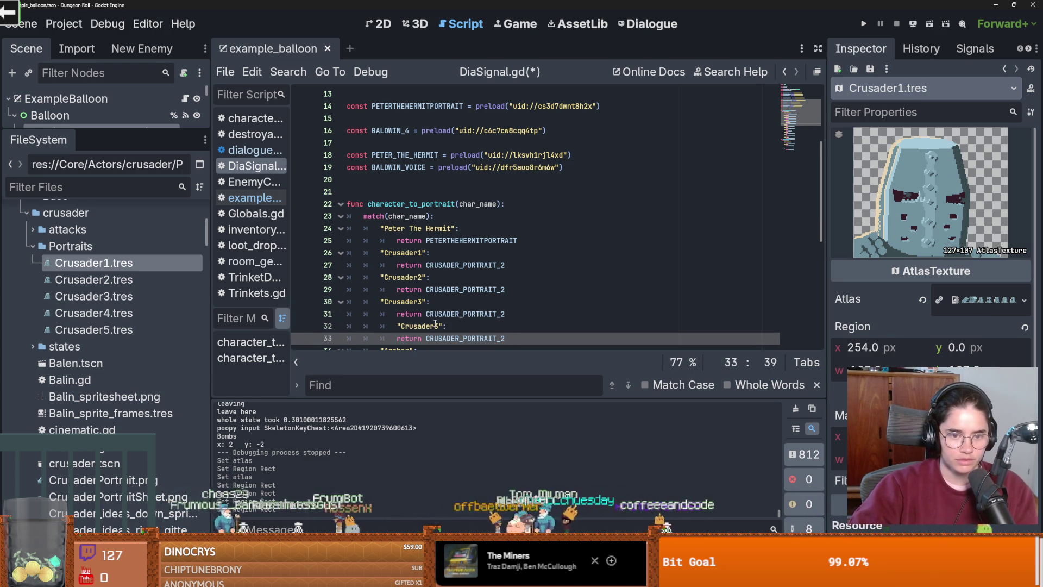
left_click(395, 325)
key("BackSpace")
left_click(423, 326)
key("BackSpace")
type("4")
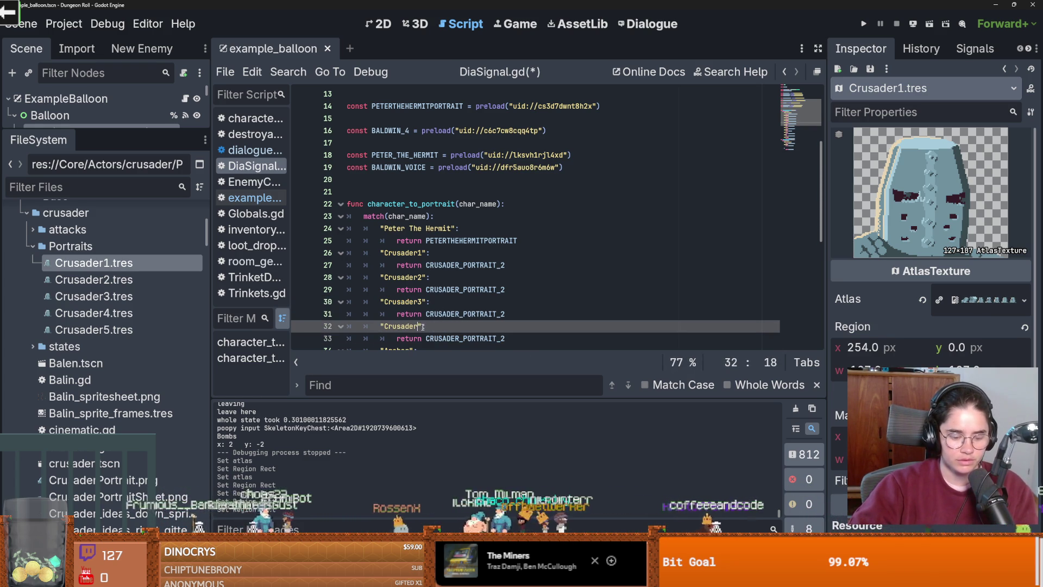
Add a Crusader5 case copied from Crusader4 and save DiaSignal.gd.
left_click_drag(507, 339, 364, 325)
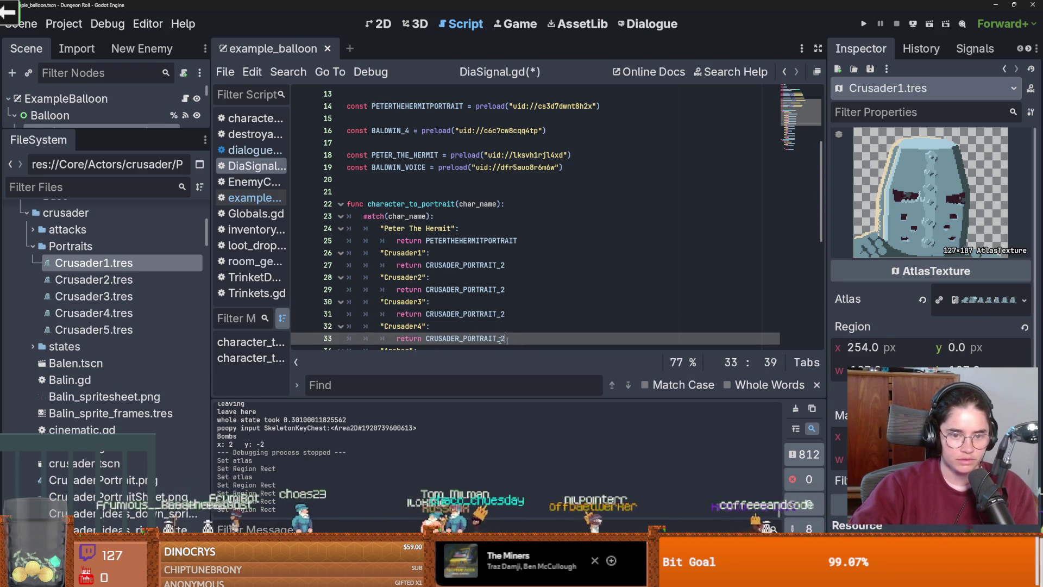
key("ctrl+c")
scroll(433, 338, "down", 2)
key("Right")
key("Return")
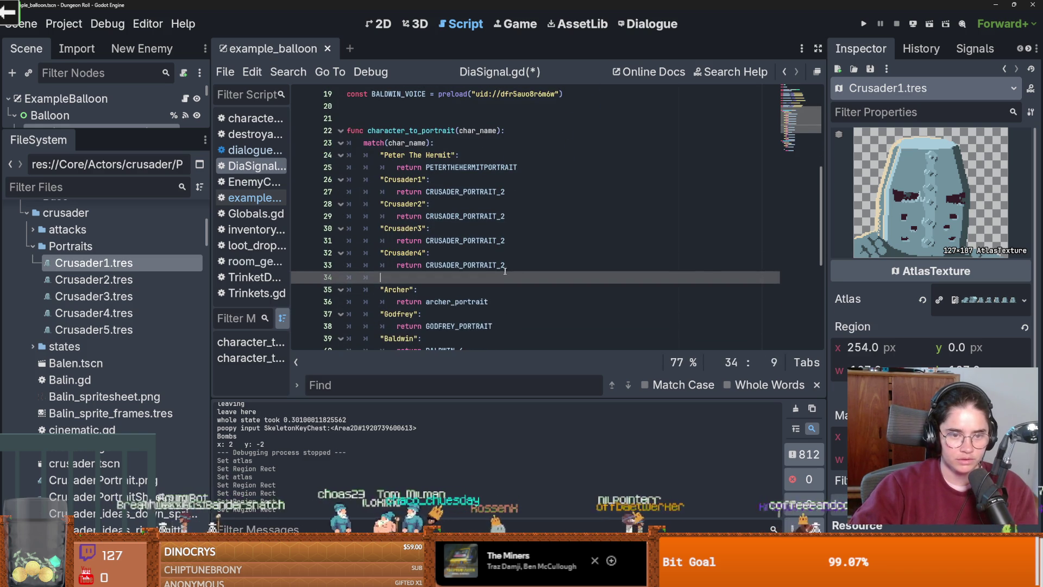
key("ctrl+v")
double_click(435, 279)
key("shift+Tab")
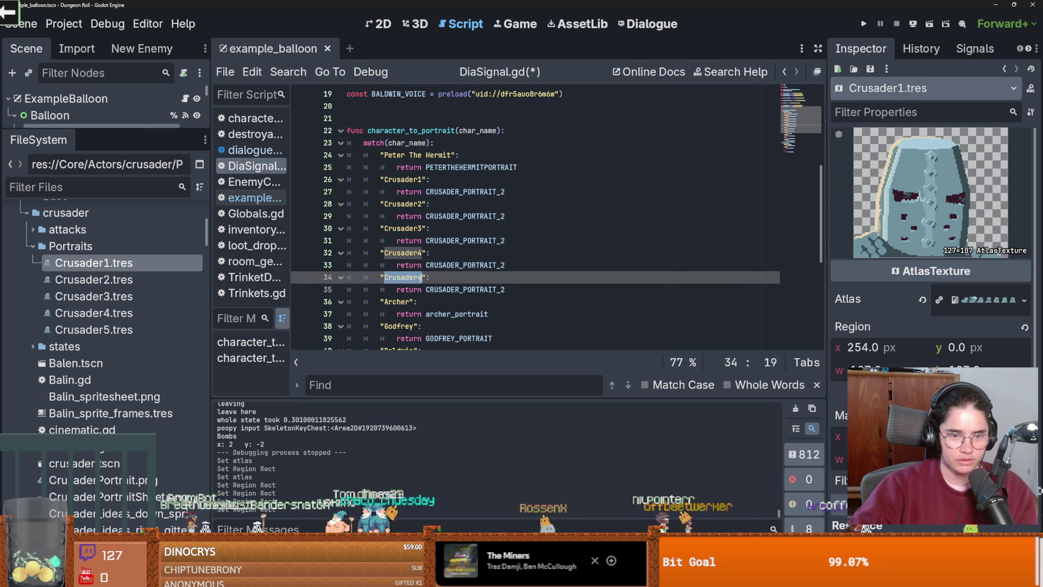
type("Crusader5")
key("ctrl+s")
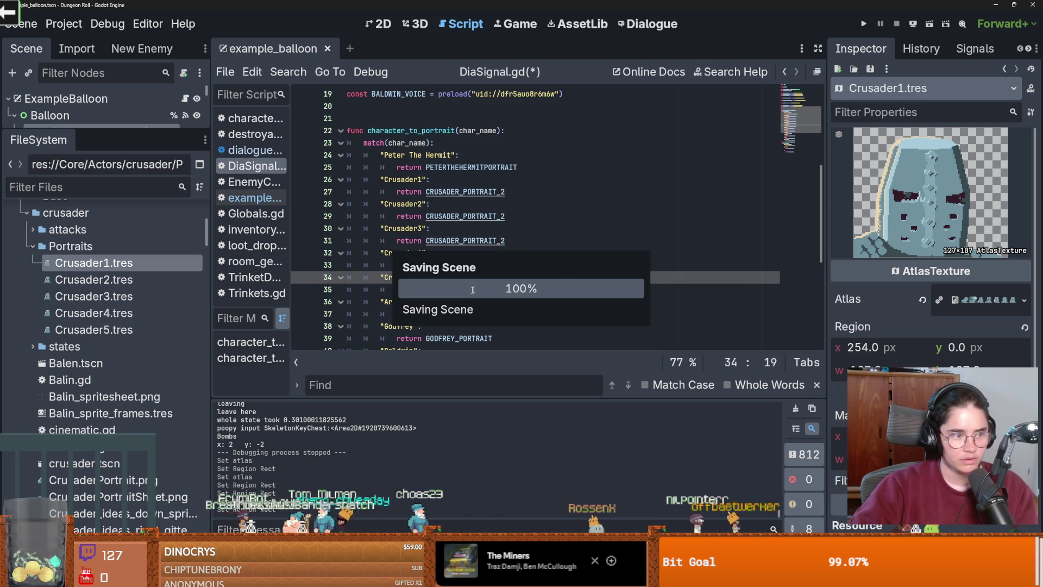
scroll(464, 290, "up", 6)
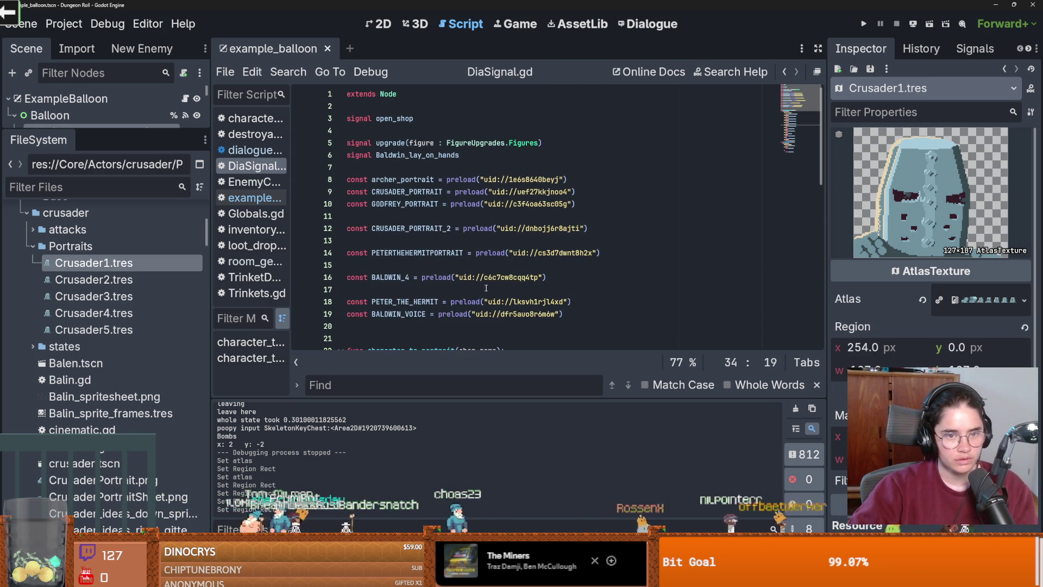
Replace the old portrait constants with preloads of Crusader1–5.tres.
left_click_drag(592, 228, 310, 206)
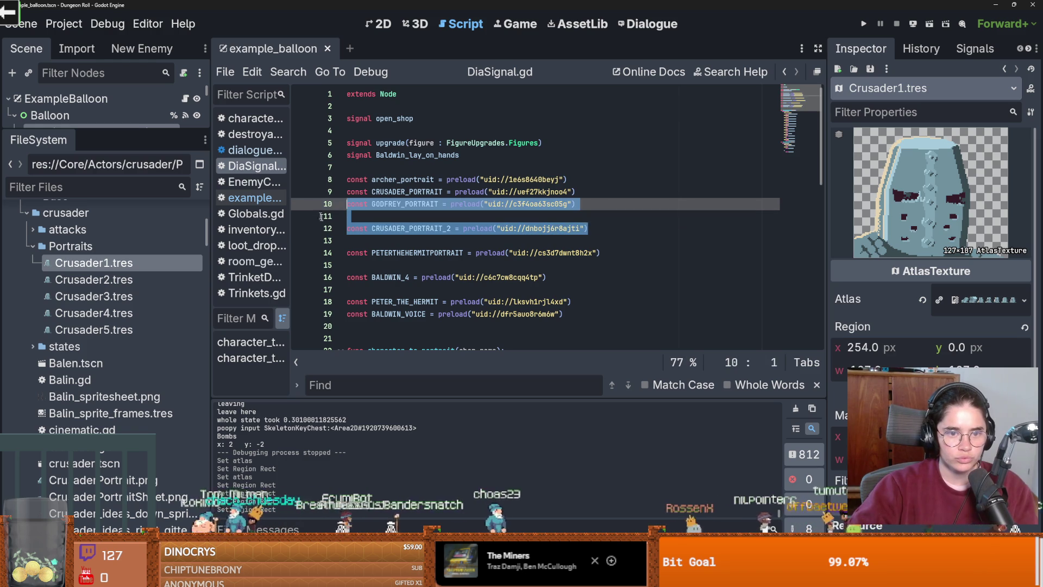
left_click_drag(588, 228, 347, 228)
key("Delete")
left_click(584, 190)
key("ctrl+x")
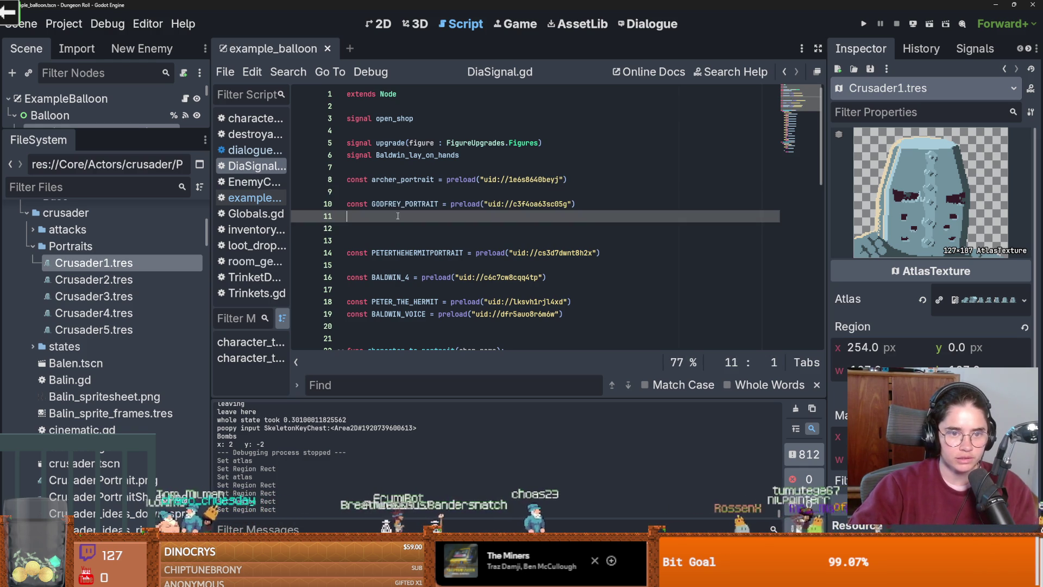
left_click(347, 215)
key("Return")
left_click(119, 328, "shift")
mouse_move(119, 328)
left_mouse_down()
mouse_move(337, 260)
mouse_move(359, 228)
left_mouse_up()
key("BackSpace")
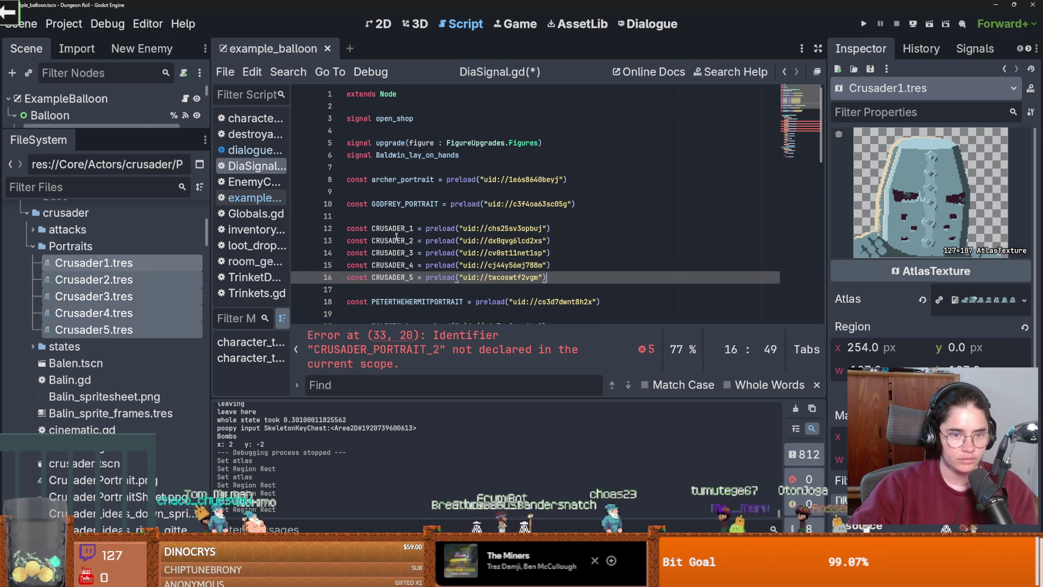
Make the Crusader2 and Crusader3 cases return CRUSADER_2 and CRUSADER_3.
scroll(459, 270, "down", 5)
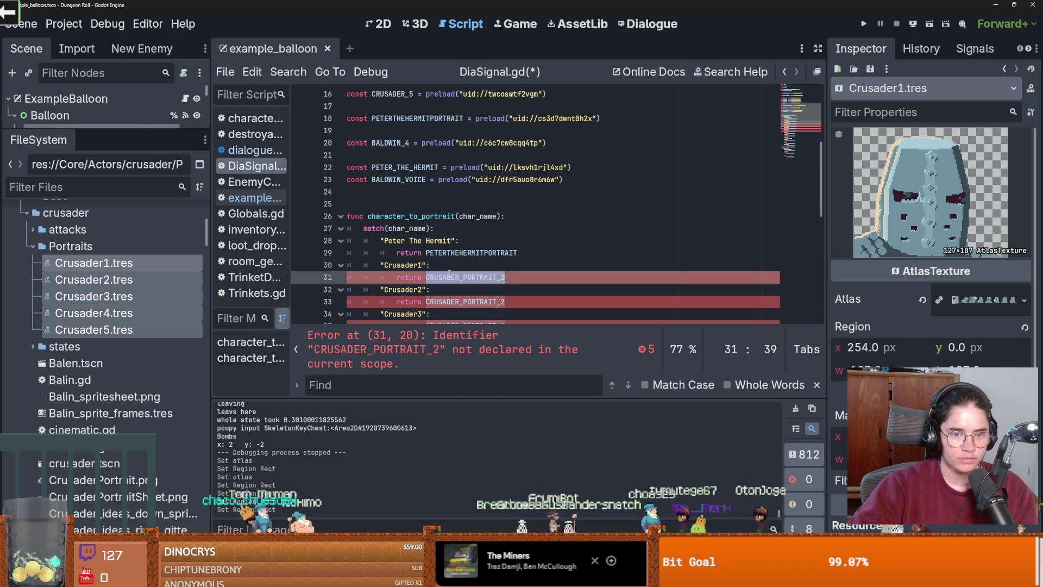
scroll(423, 194, "up", 2)
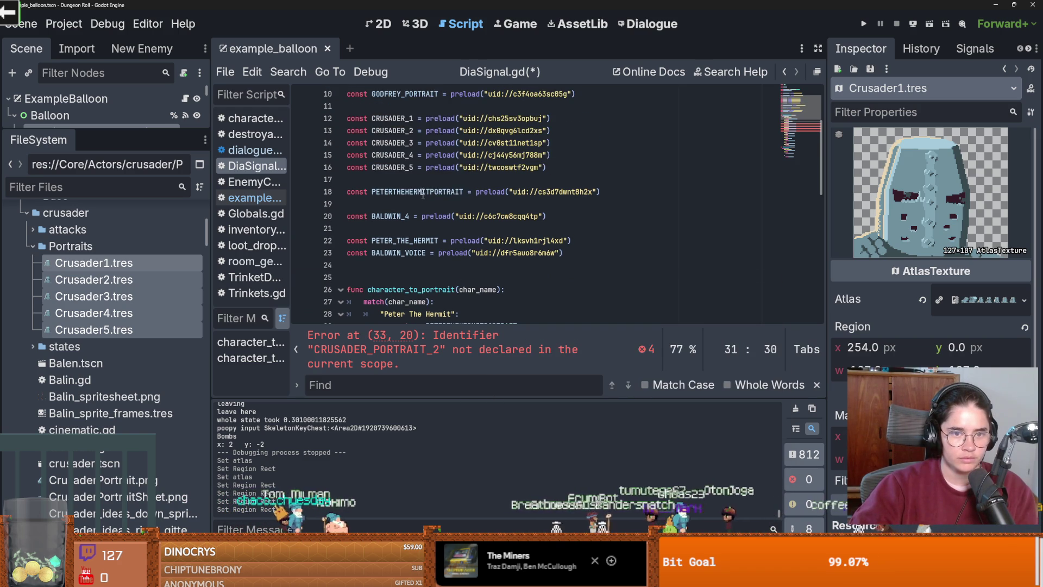
left_click(413, 130)
scroll(459, 276, "down", 3)
double_click(459, 265)
key("ctrl+v")
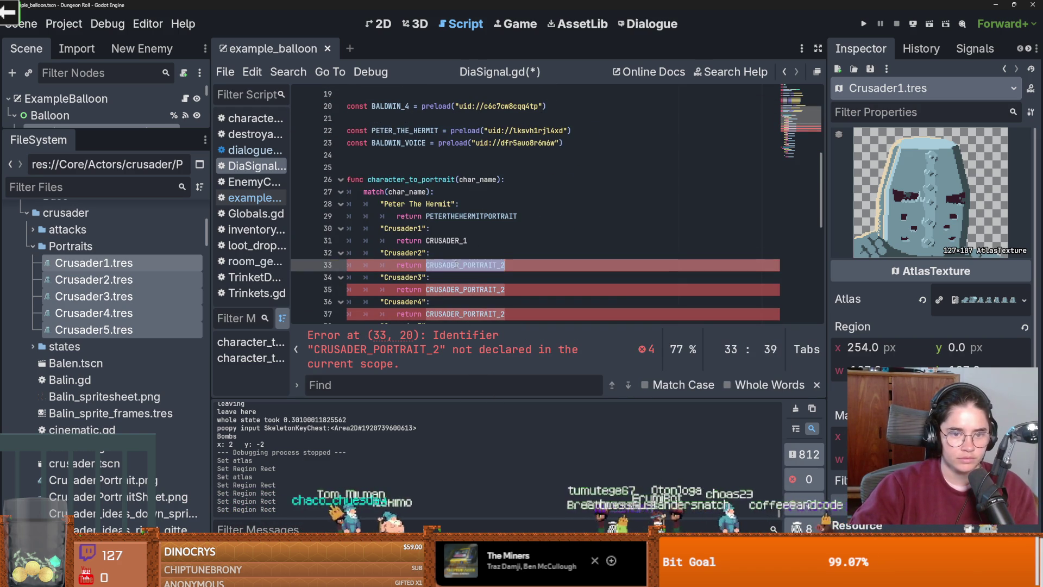
scroll(459, 228, "up", 3)
double_click(393, 143)
scroll(435, 199, "down", 4)
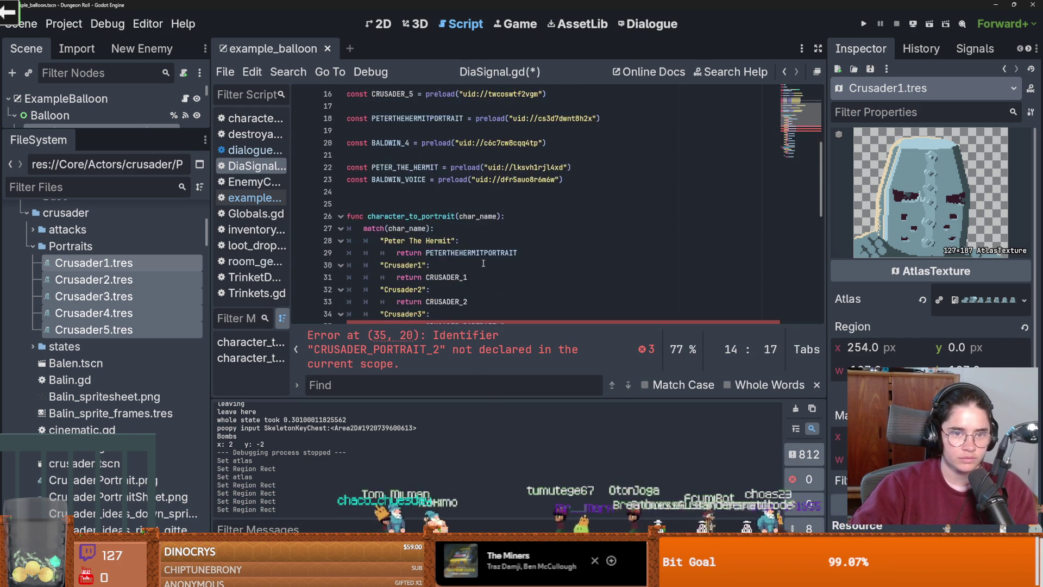
double_click(462, 252)
key("ctrl+v")
Make the Crusader4 case return CRUSADER_4 and select the Crusader5 return value.
scroll(422, 220, "up", 3)
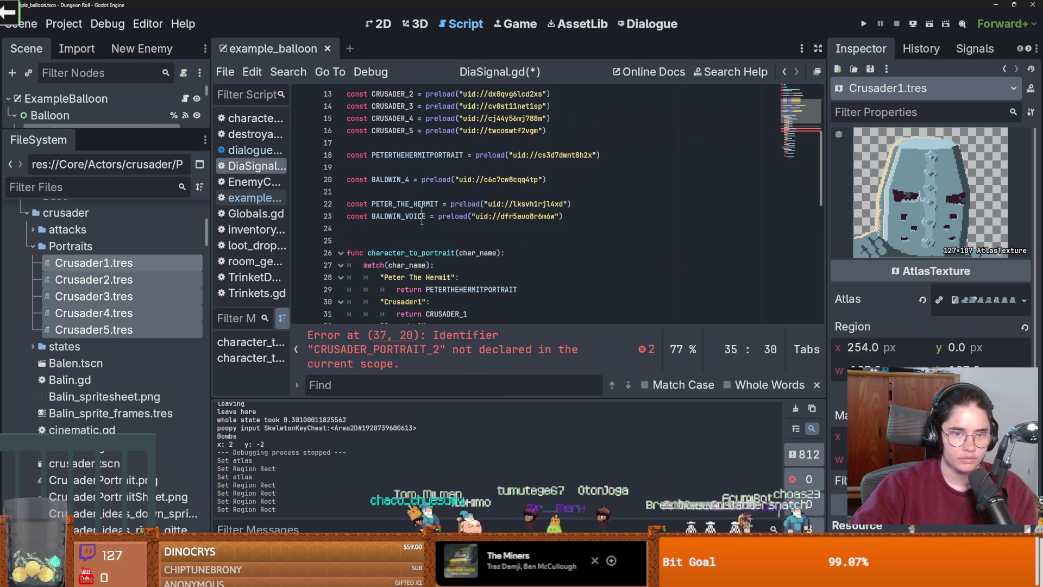
double_click(393, 118)
scroll(392, 163, "down", 3)
double_click(465, 277)
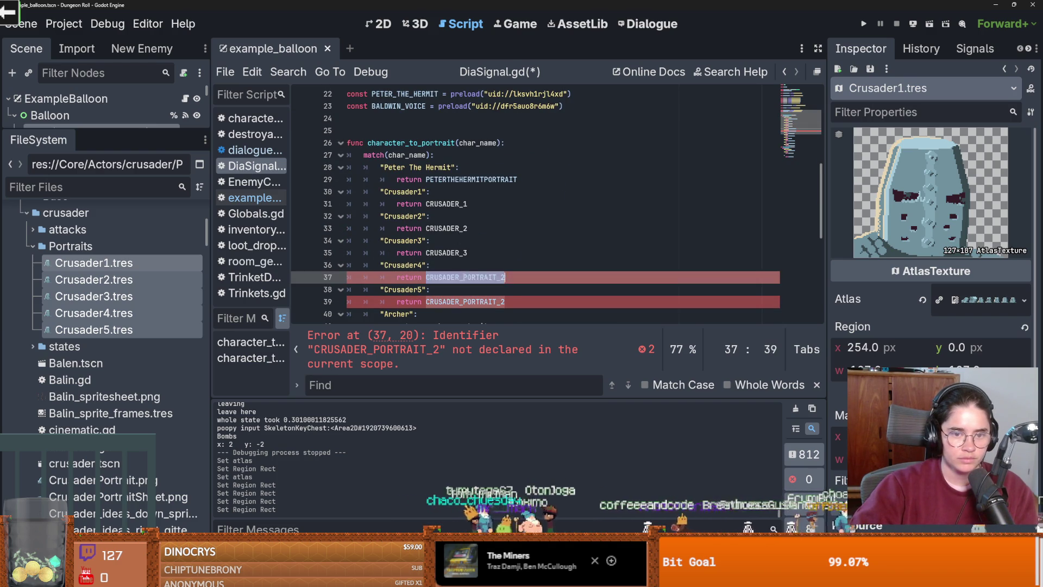
key("ctrl+v")
double_click(469, 301)
scroll(435, 245, "up", 6)
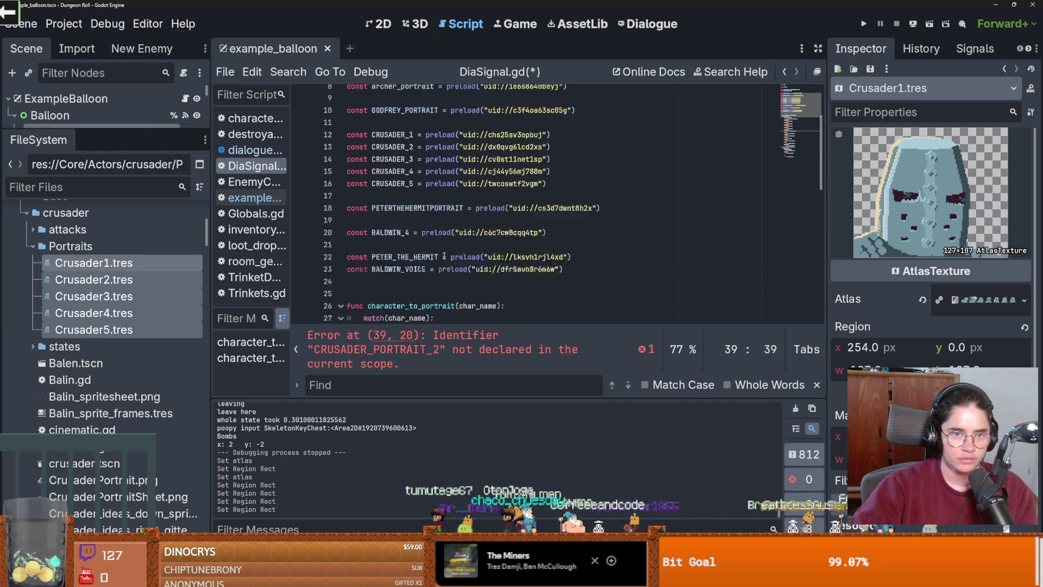
double_click(391, 240)
scroll(462, 272, "down", 6)
scroll(482, 284, "down", 2)
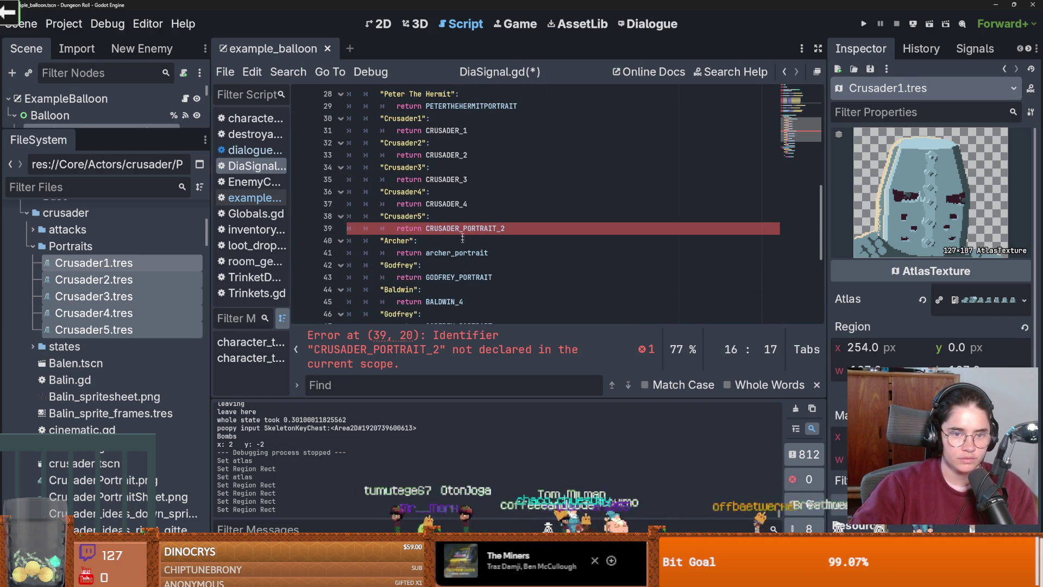
double_click(465, 229)
Have the Crusader5 case return CRUSADER_5, then add a 'love you' line in floor_1.
type("CRUSADER_5")
left_click(647, 23)
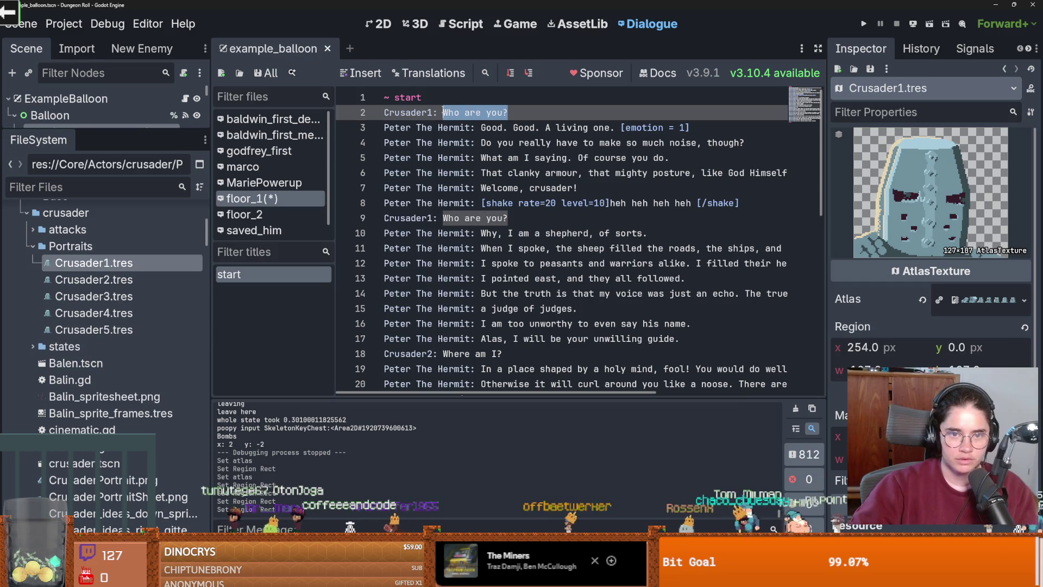
key("BackSpace")
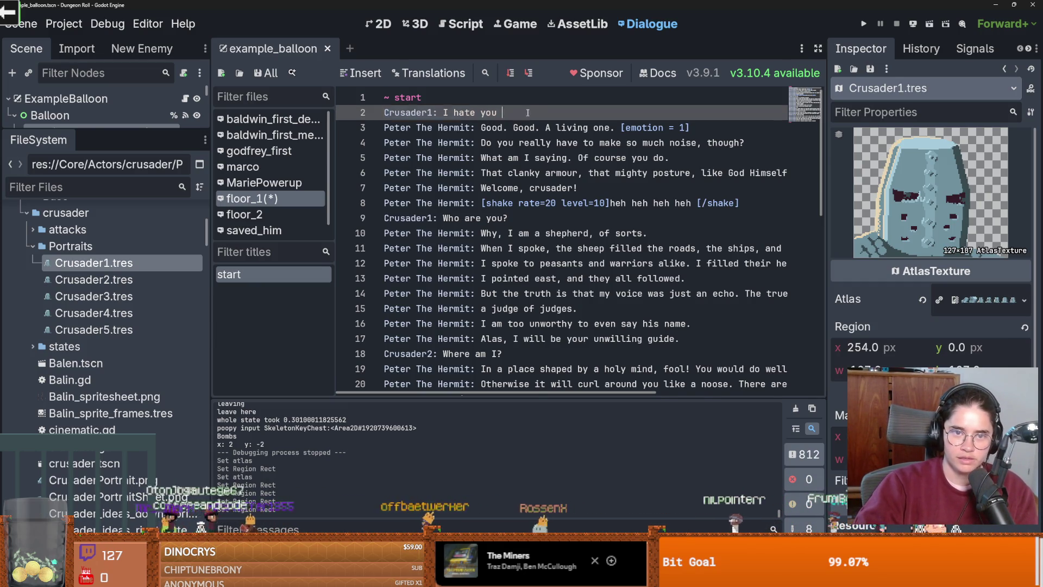
key("ctrl+shift+d")
left_click_drag(502, 127, 436, 127)
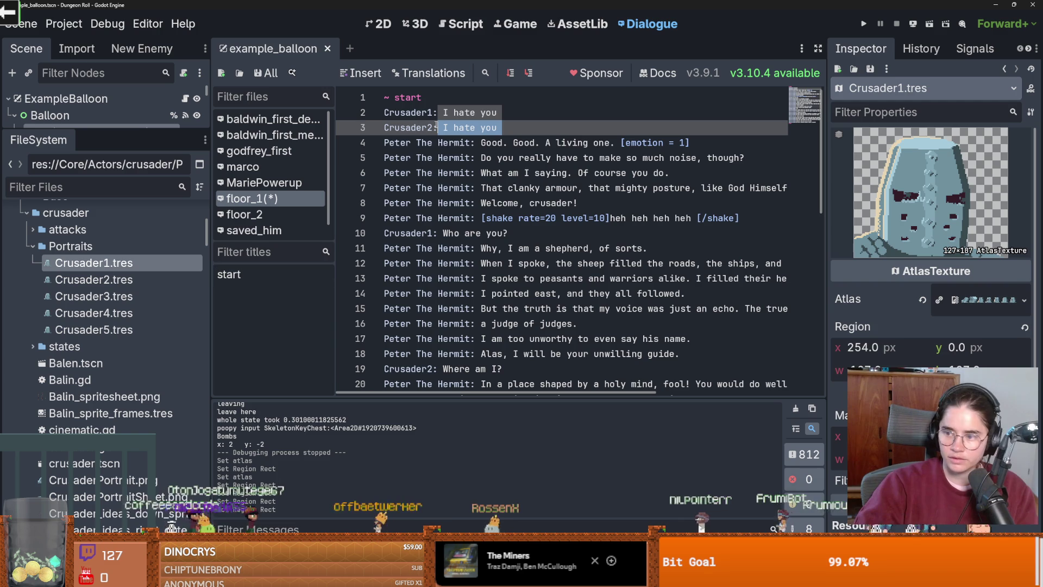
key("BackSpace")
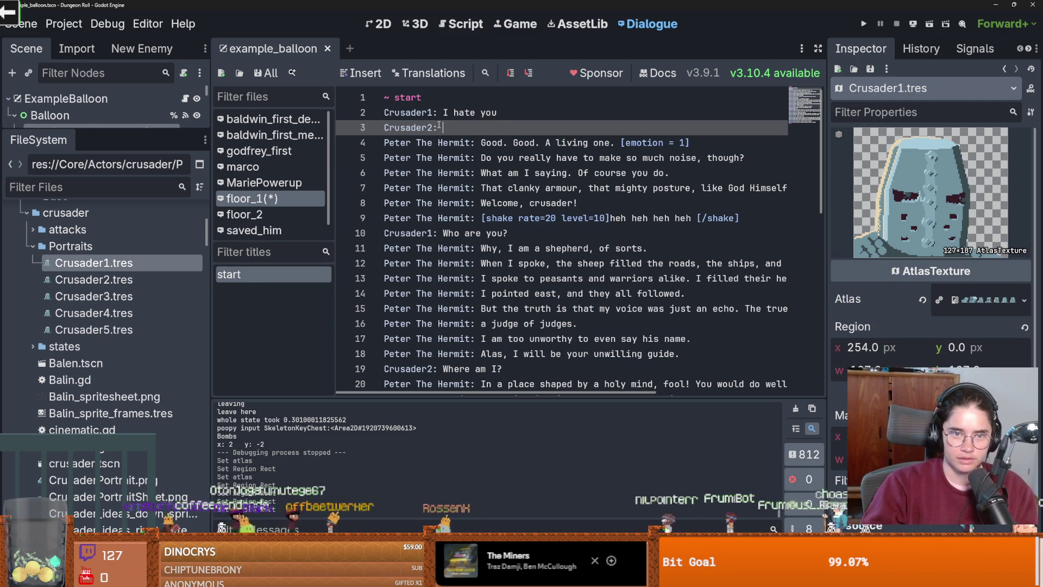
type("love you")
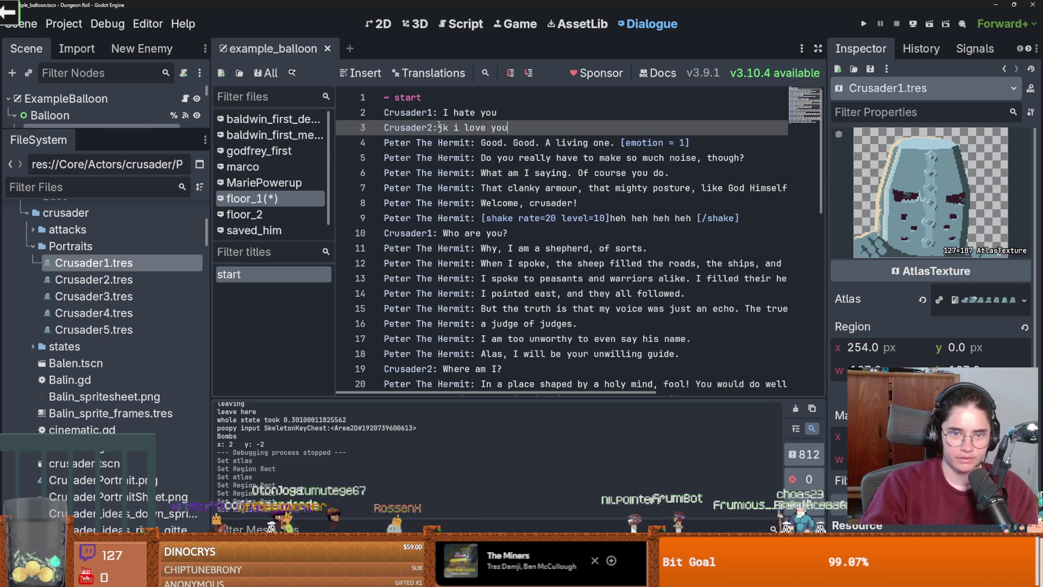
Duplicate the Crusader2 line and give the copy new text starting 'omg what wus that'.
key("ctrl+shift+d")
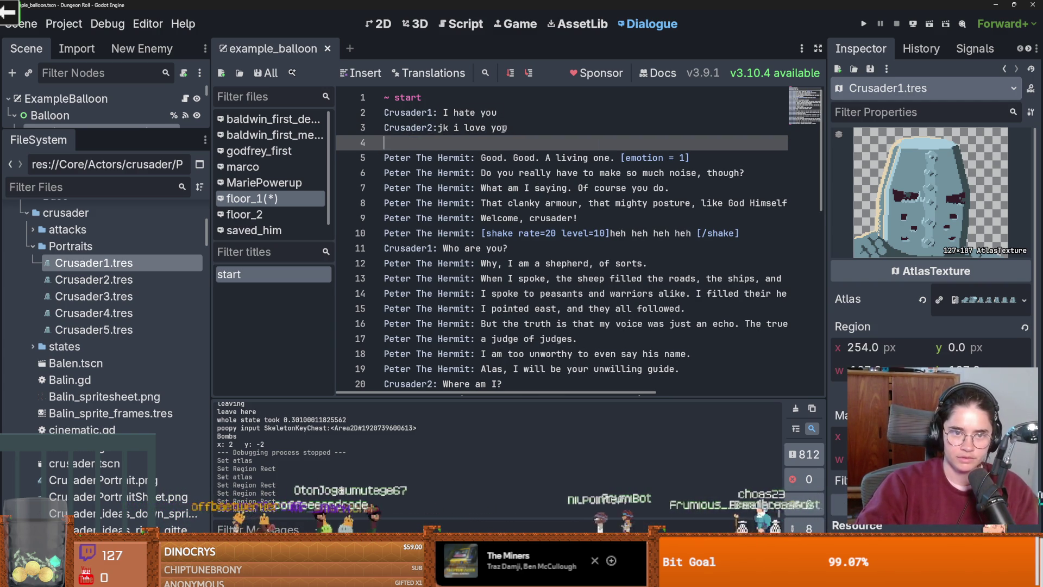
left_click(446, 143, "shift")
key("BackSpace")
key("BackSpace")
key("BackSpace")
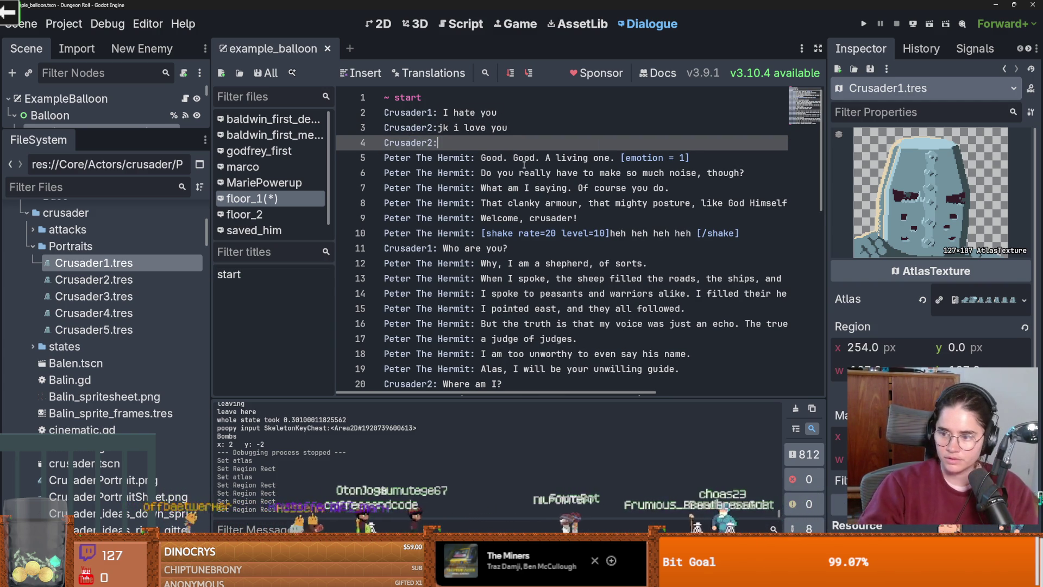
type("omg what wus that")
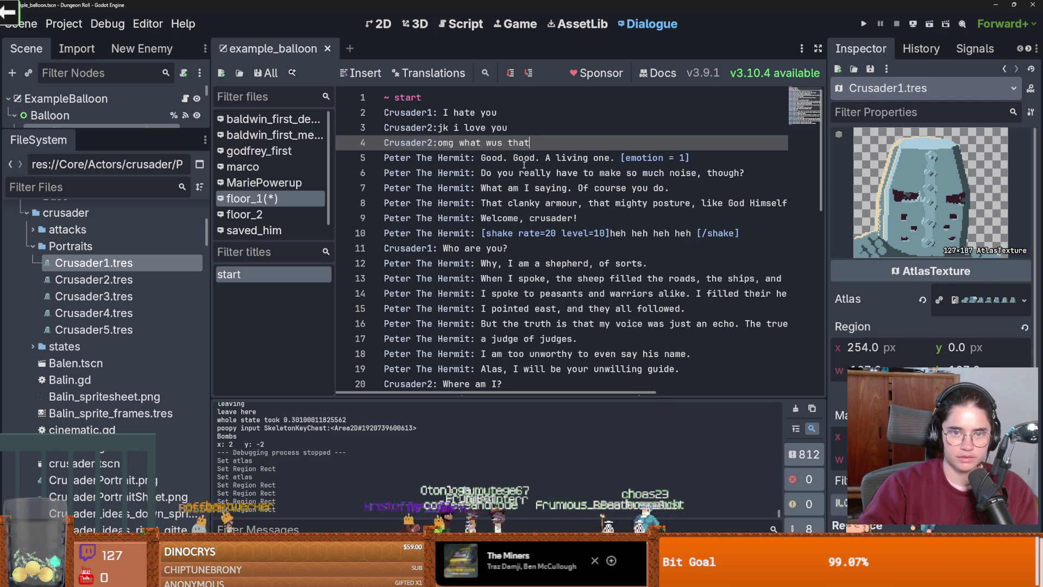
left_click(434, 143)
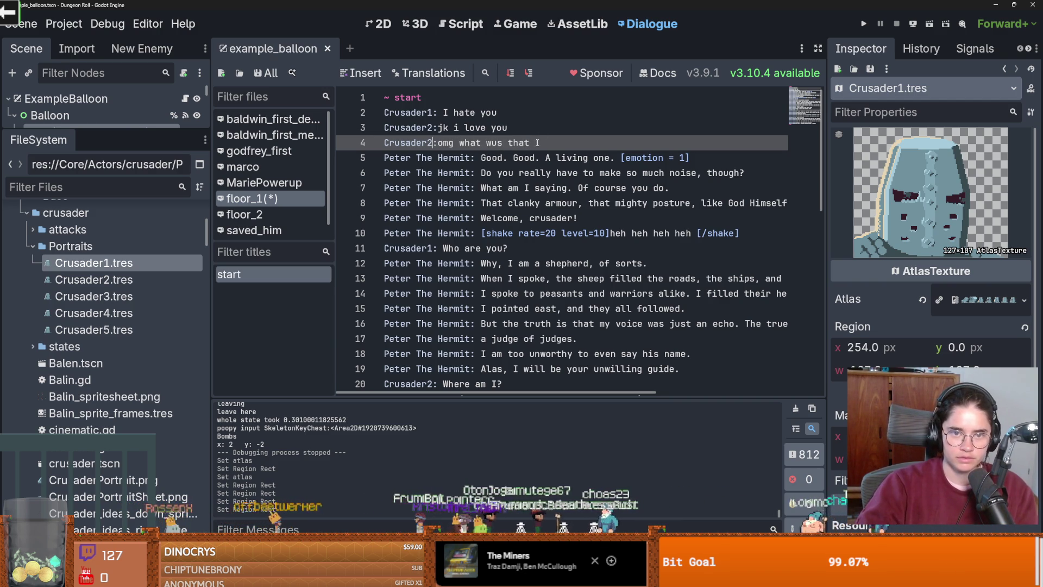
Duplicate the Crusader3 line as a Crusader4 line saying 'I'ma take a nap'.
left_click_drag(538, 143, 382, 143)
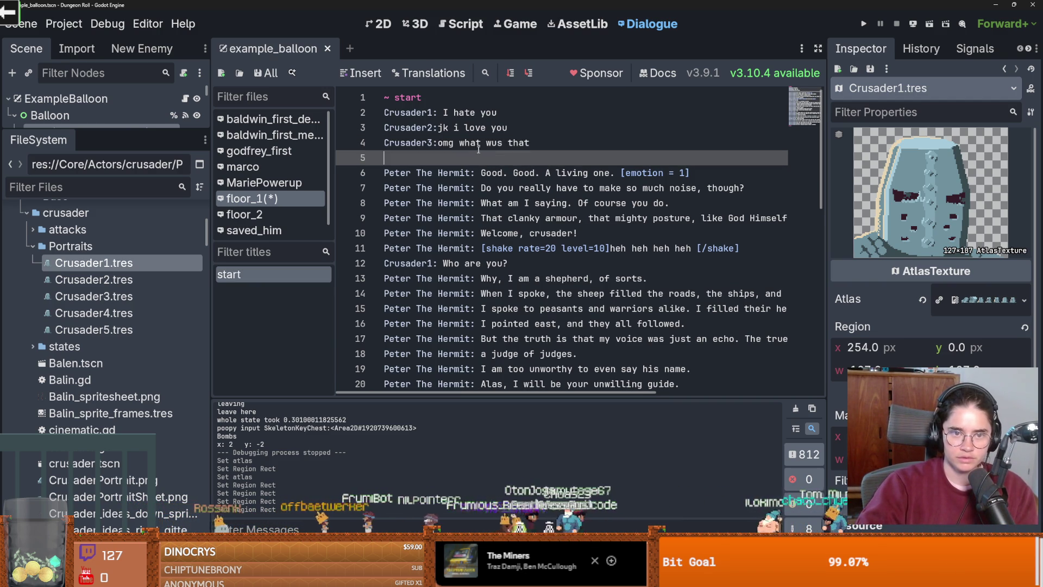
key("ctrl+shift+d")
left_click(433, 158)
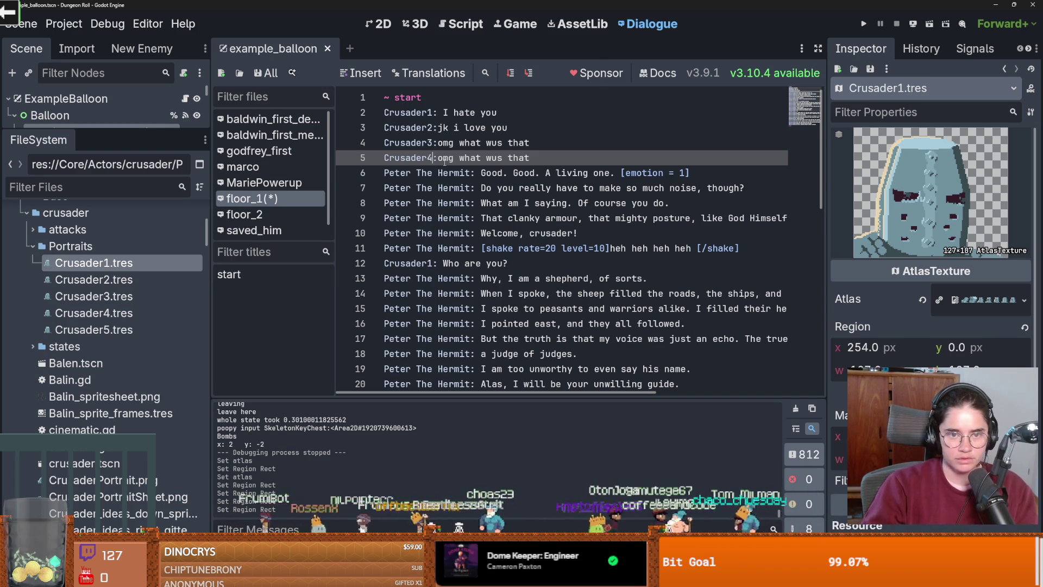
left_click_drag(530, 158, 440, 157)
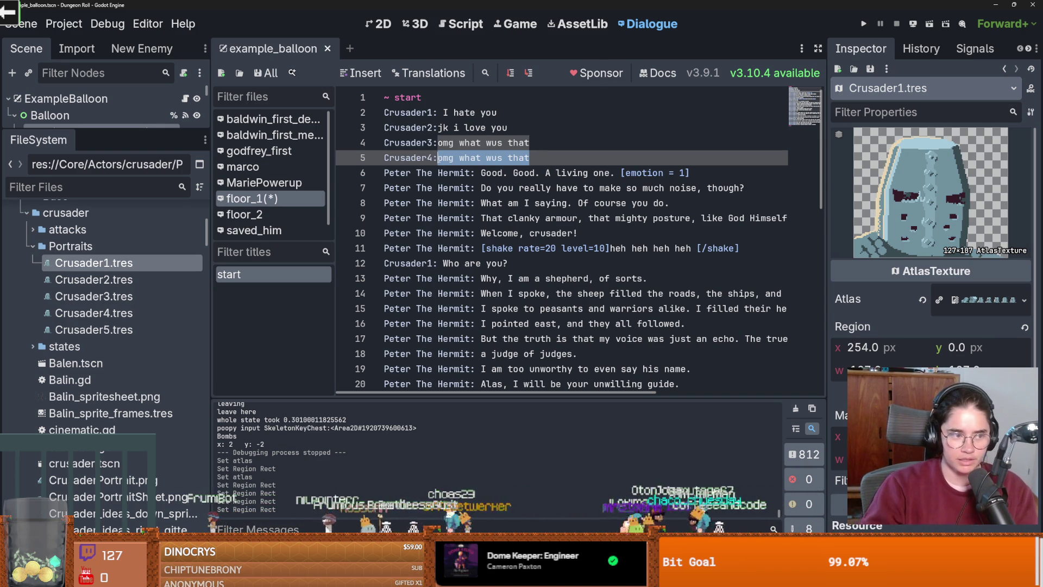
type("I'")
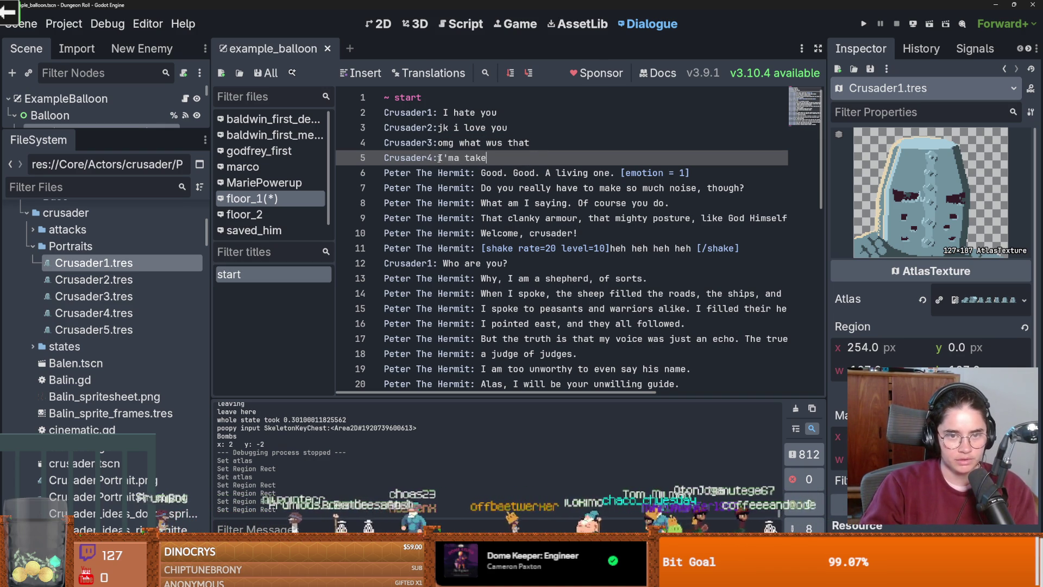
type("a nap")
Duplicate the Crusader4 line and replace the copy's text with 'bhp'.
triple_click(494, 158)
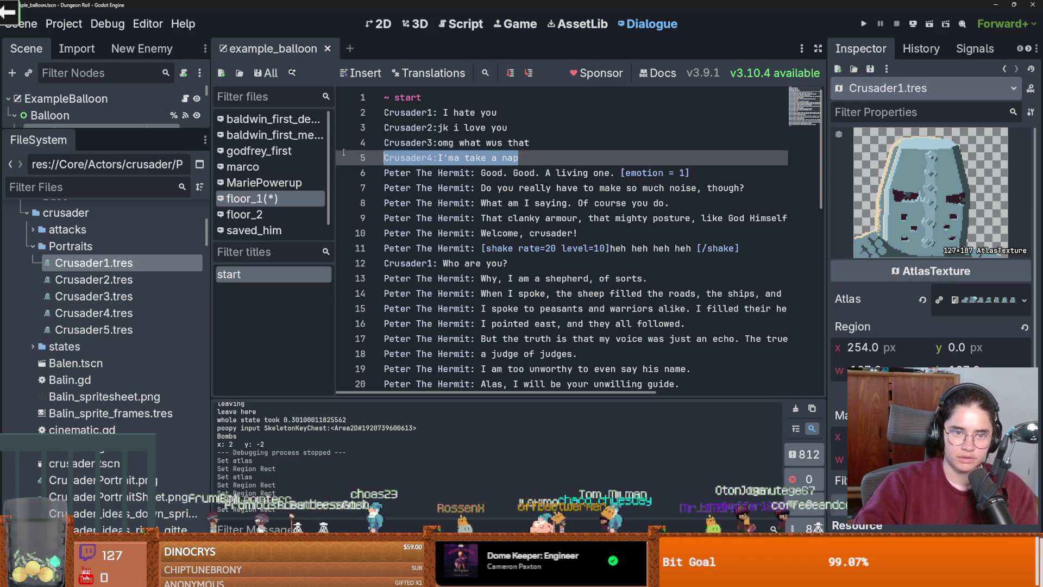
key("ctrl+shift+d")
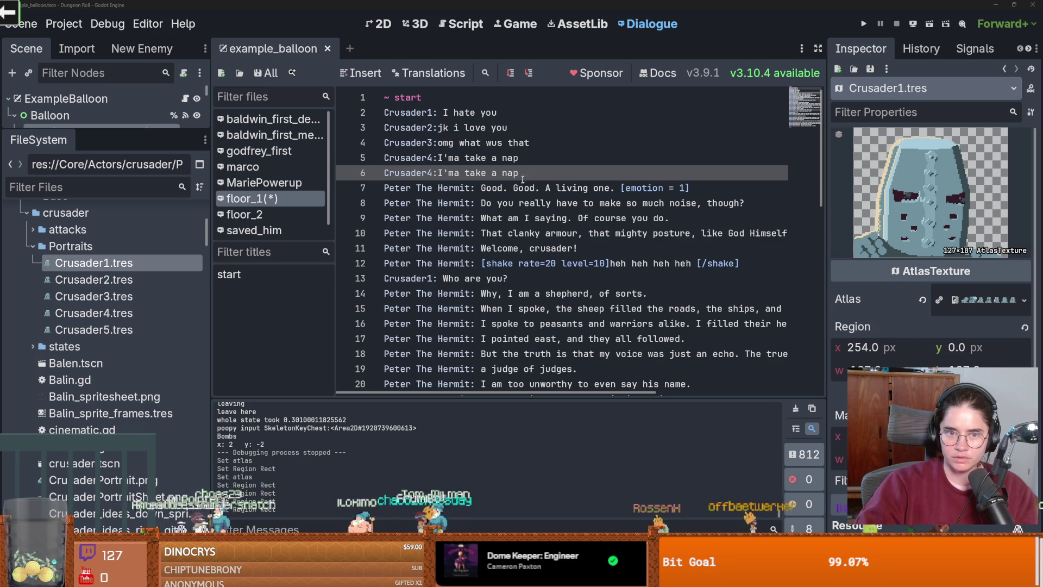
left_click_drag(523, 174, 439, 174)
type("bhp")
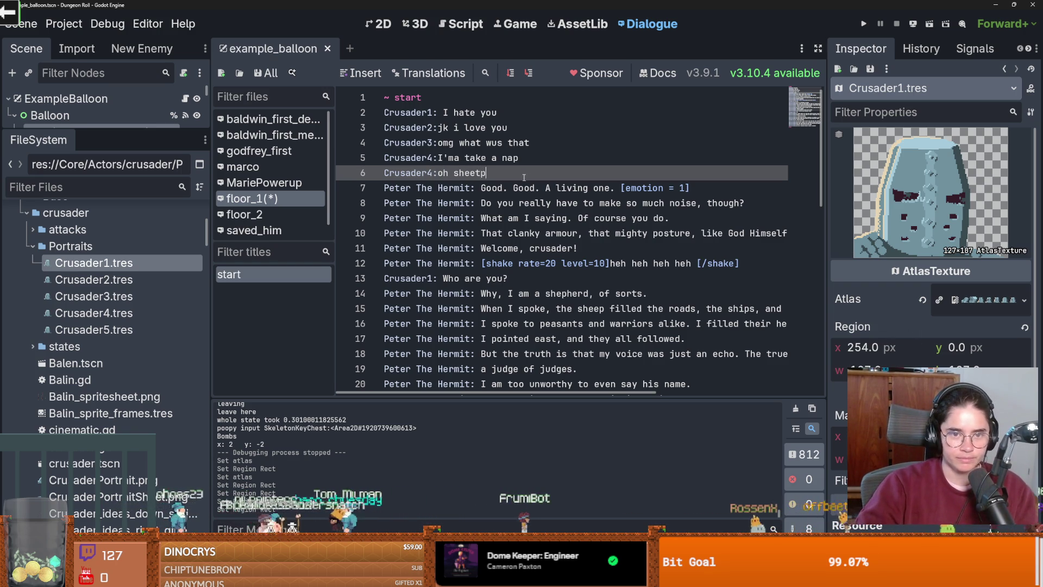
Run Dungeon Roll maximized, advance to 'Crusader2:jk i love you', then stop with F8.
left_click(863, 23)
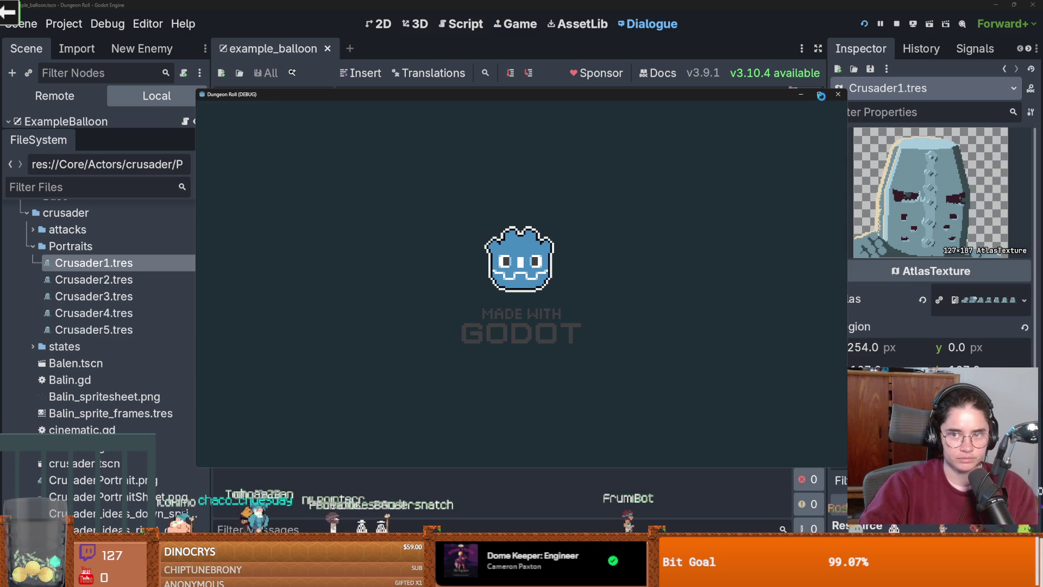
left_click(820, 96)
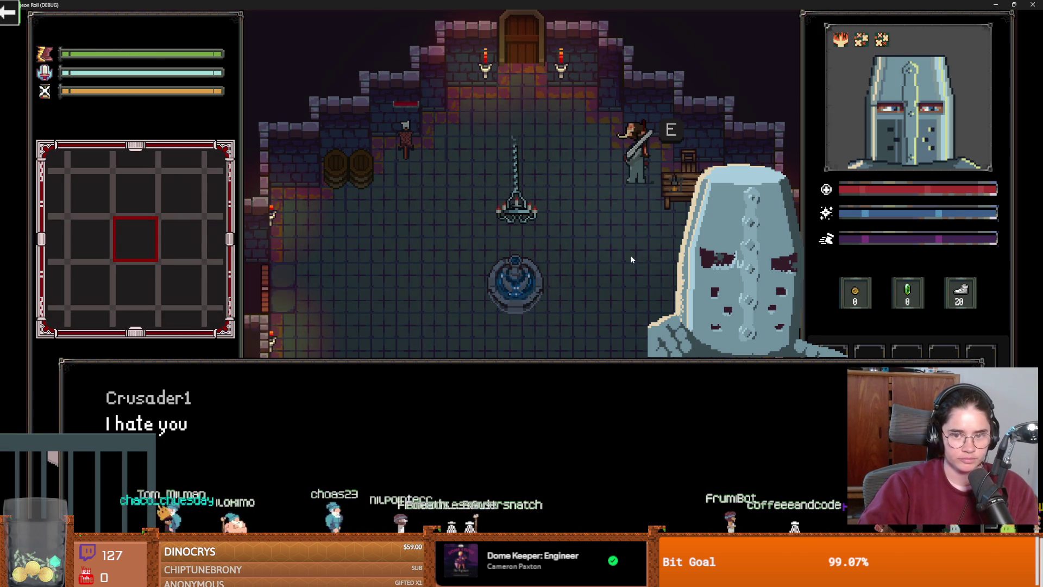
left_click(705, 384)
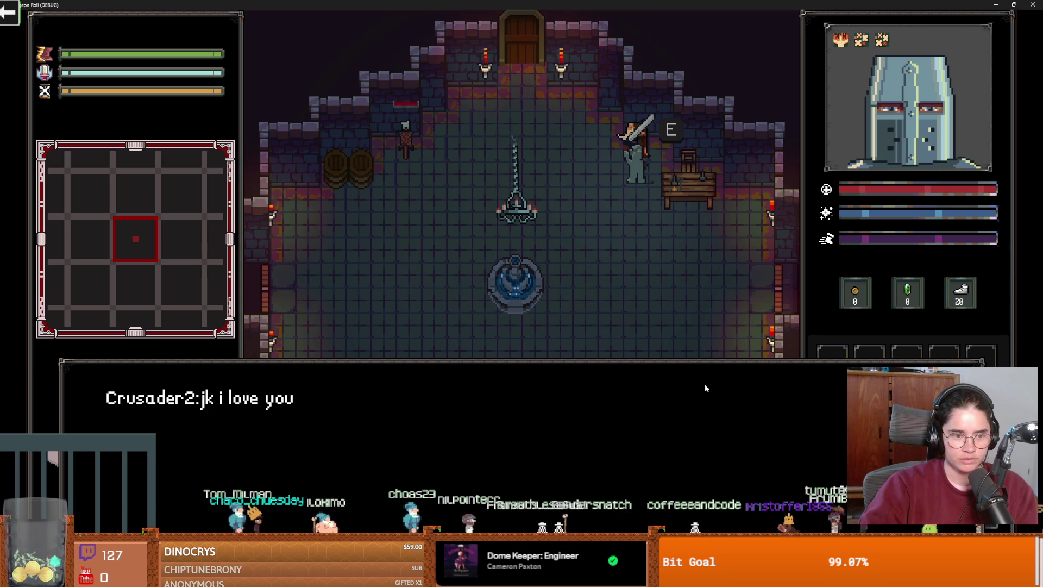
key("F8")
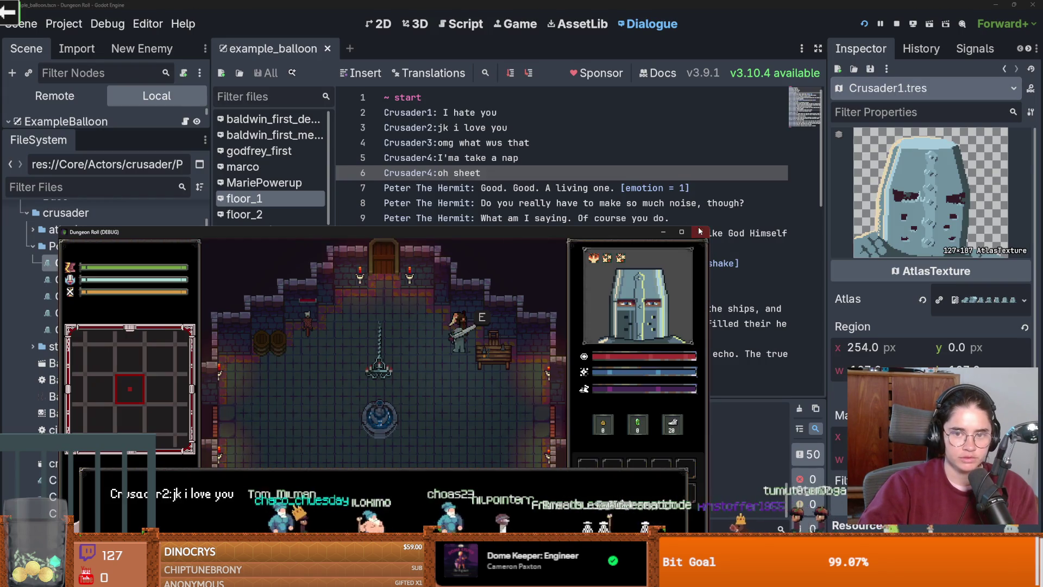
Add a space after the speaker colons on floor_1 lines 3–6 and save.
key("ctrl+s")
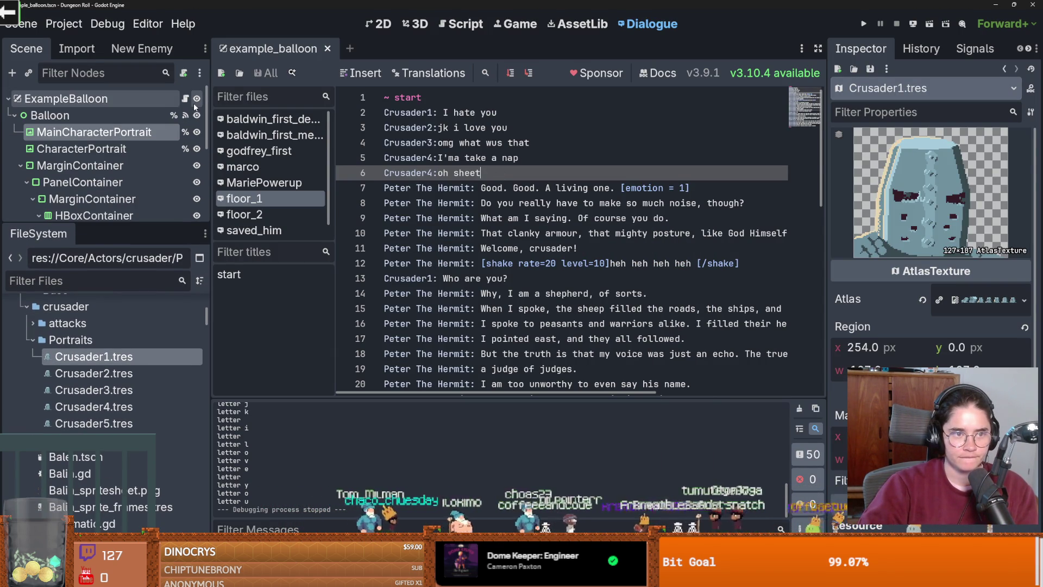
left_click(438, 127)
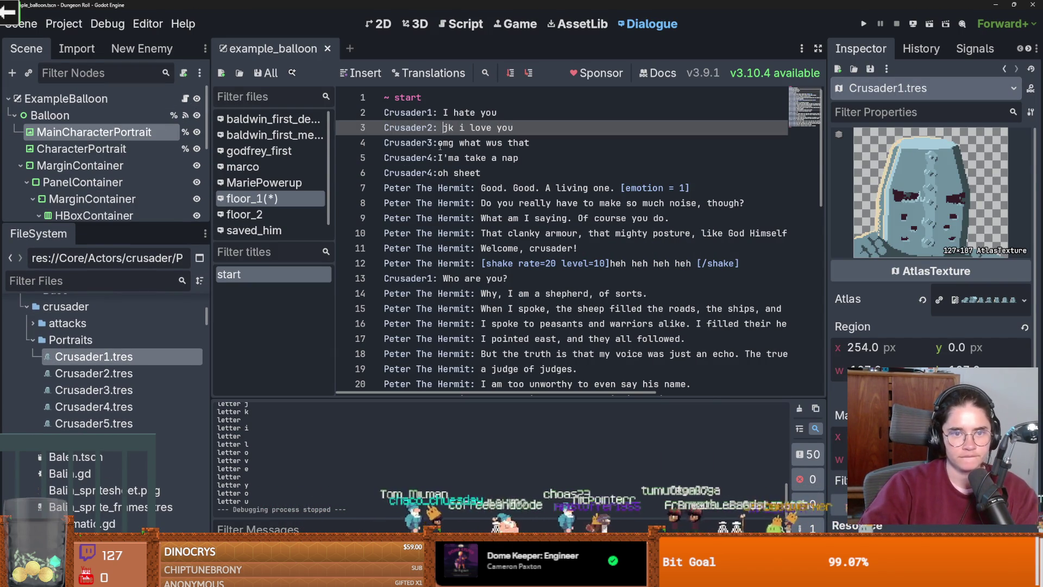
left_click(438, 143)
left_click(439, 157)
left_click(438, 173)
key("ctrl+s")
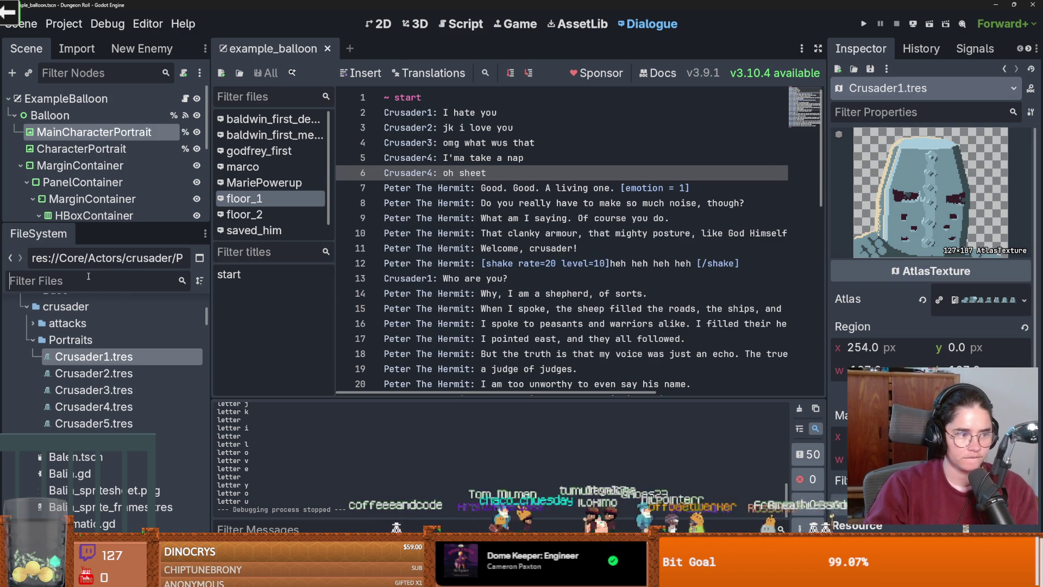
Filter the FileSystem dock to locate the DiaSignal.gd script.
type("dia")
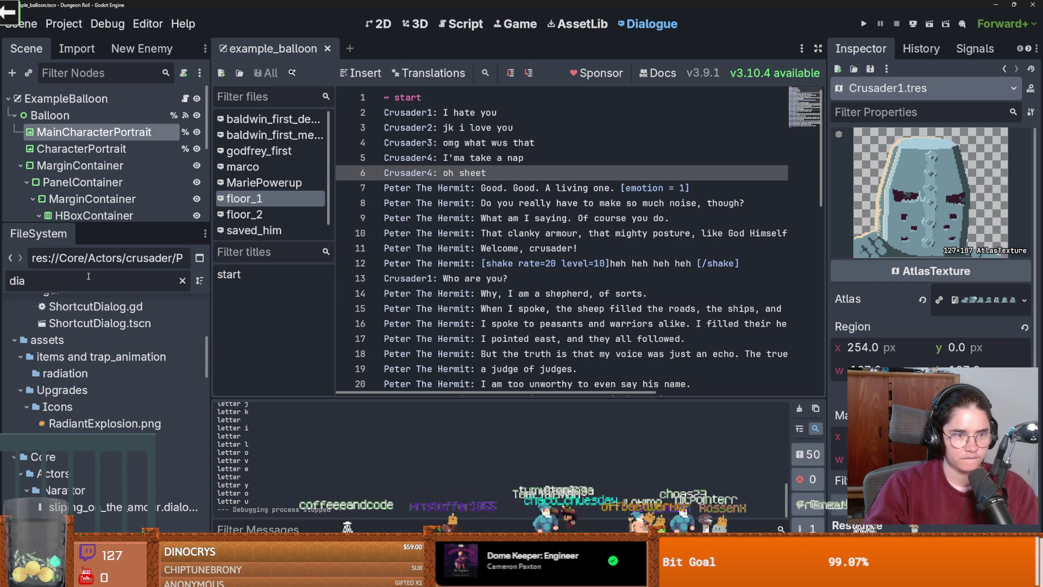
key("BackSpace")
type("alogue")
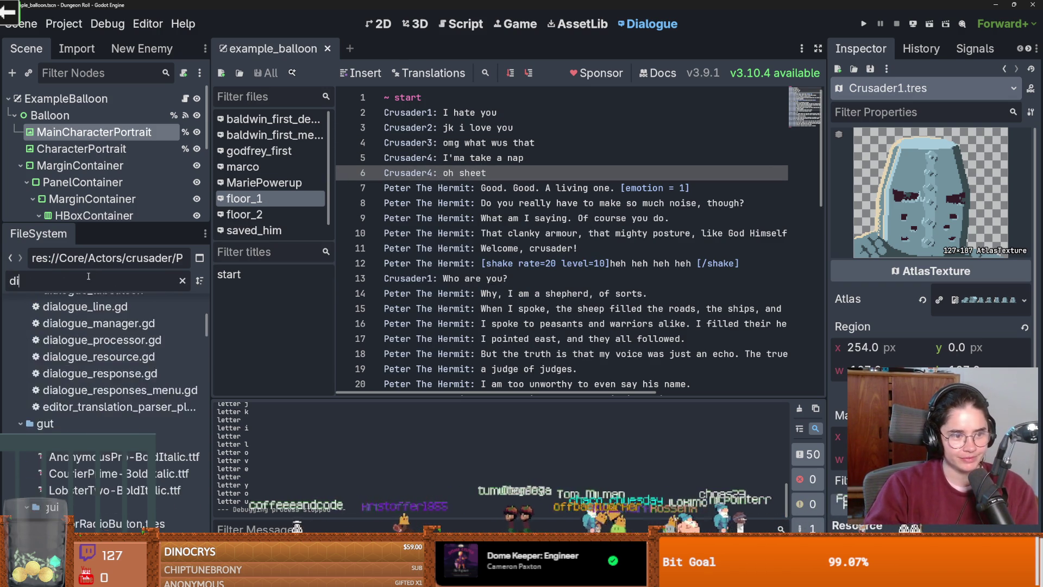
key("BackSpace")
key("BackSpace")
key("BackSpace")
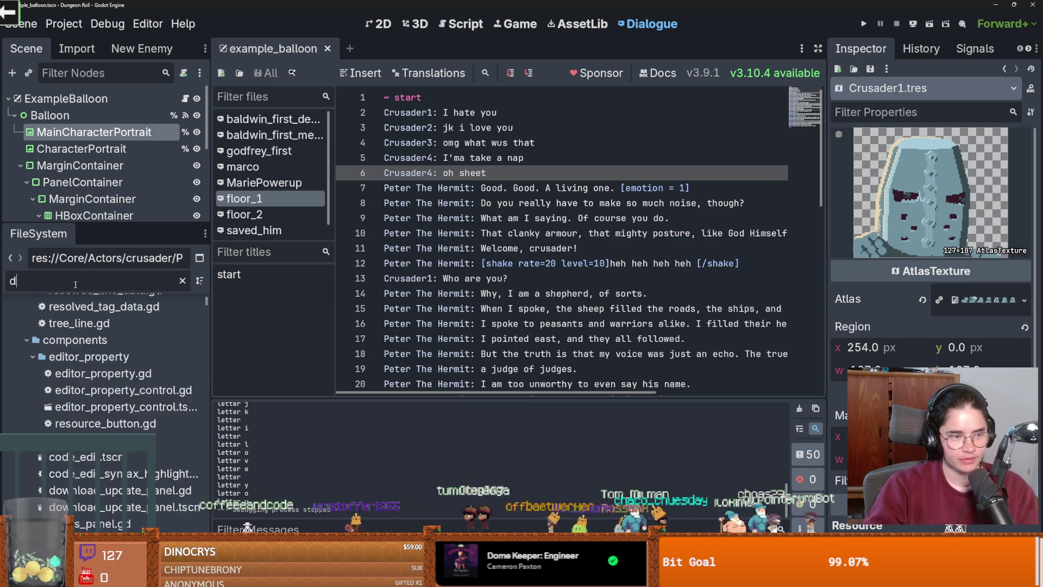
Check that the Crusader2 name in DiaSignal.gd's portrait mapping matches the floor_1 dialogue speaker.
type("sig")
double_click(75, 373)
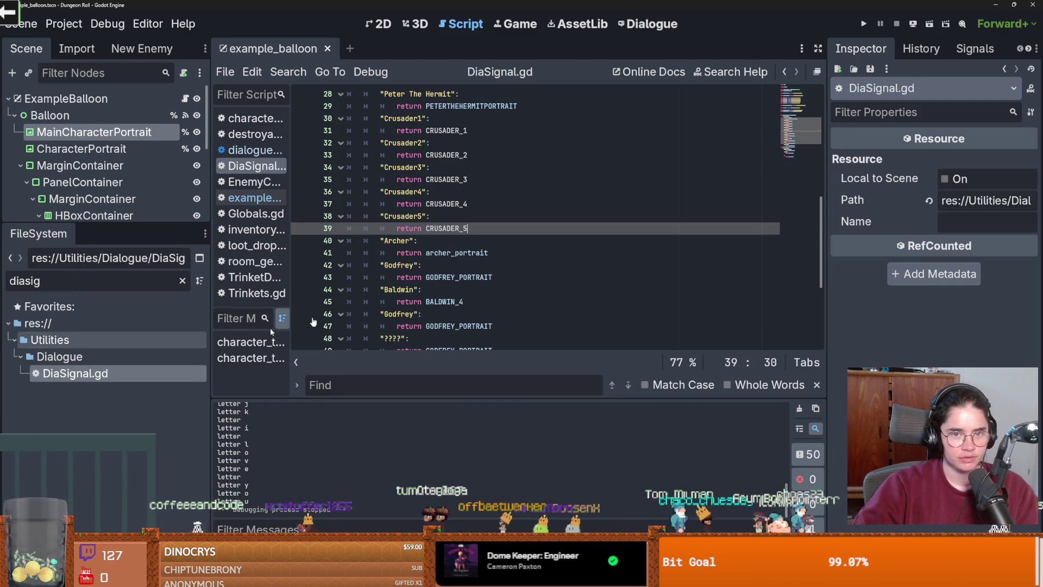
double_click(420, 216)
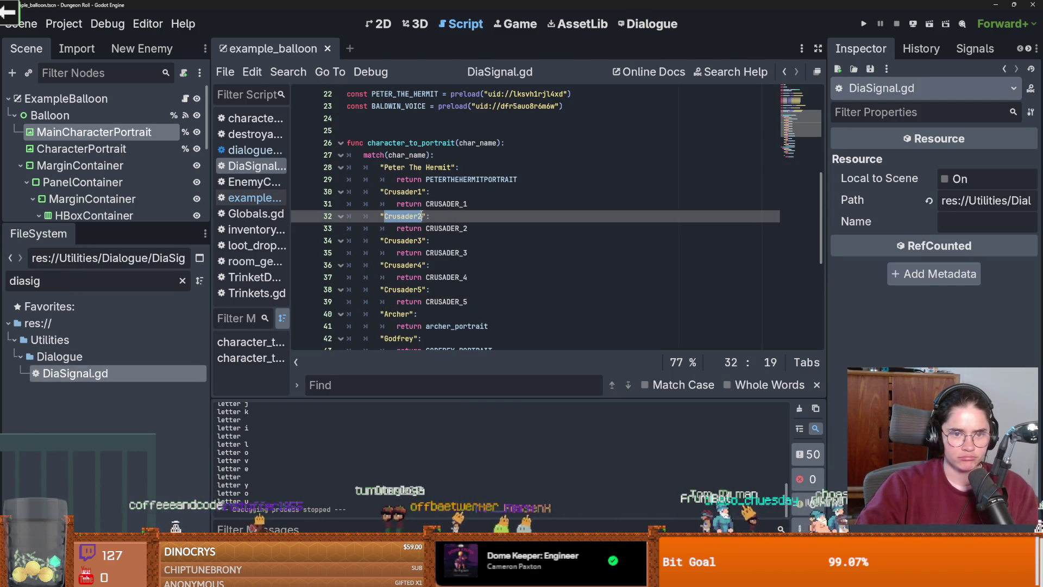
left_click(632, 23)
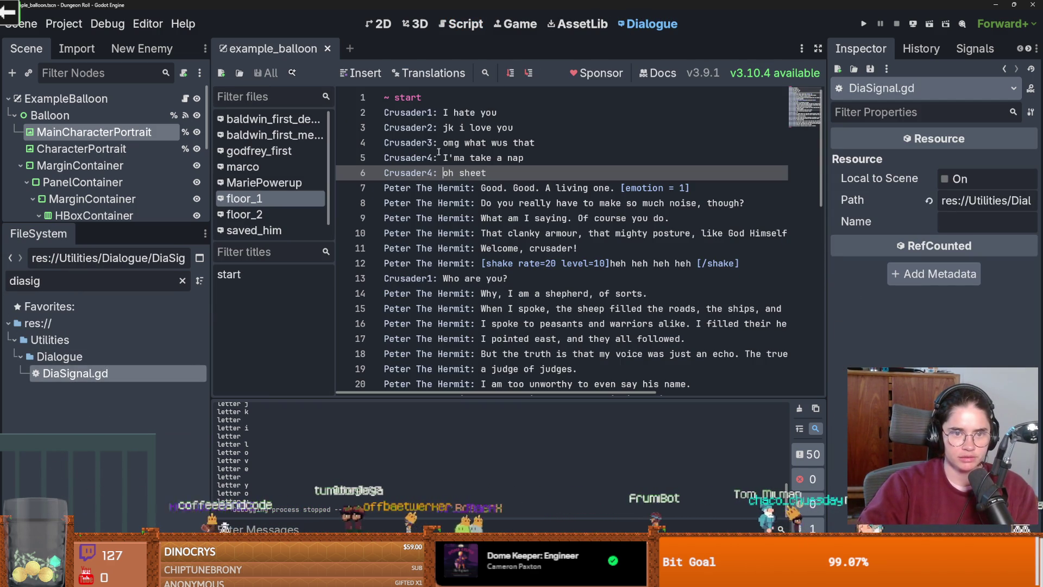
left_click(433, 128)
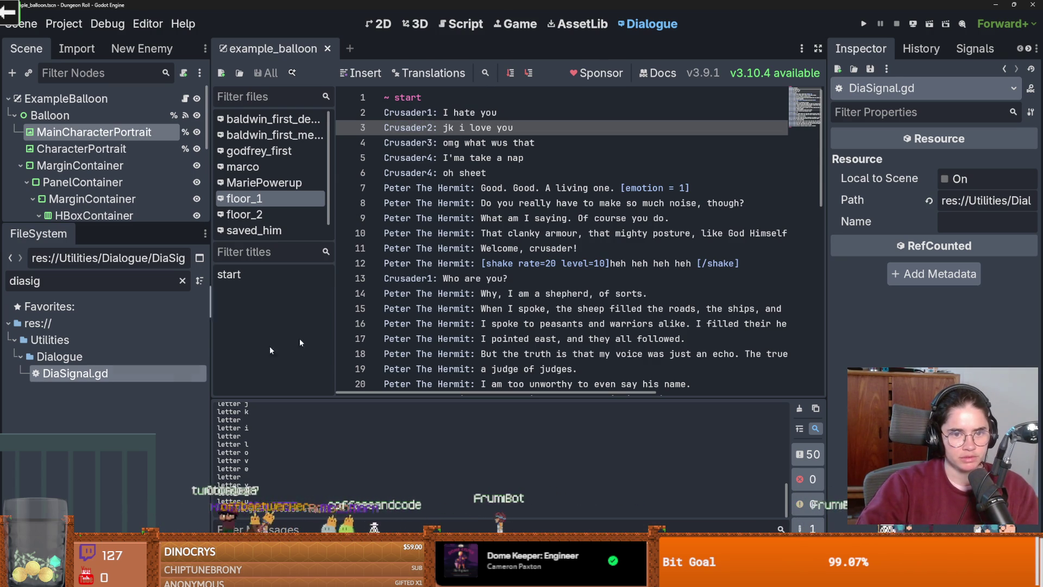
double_click(76, 372)
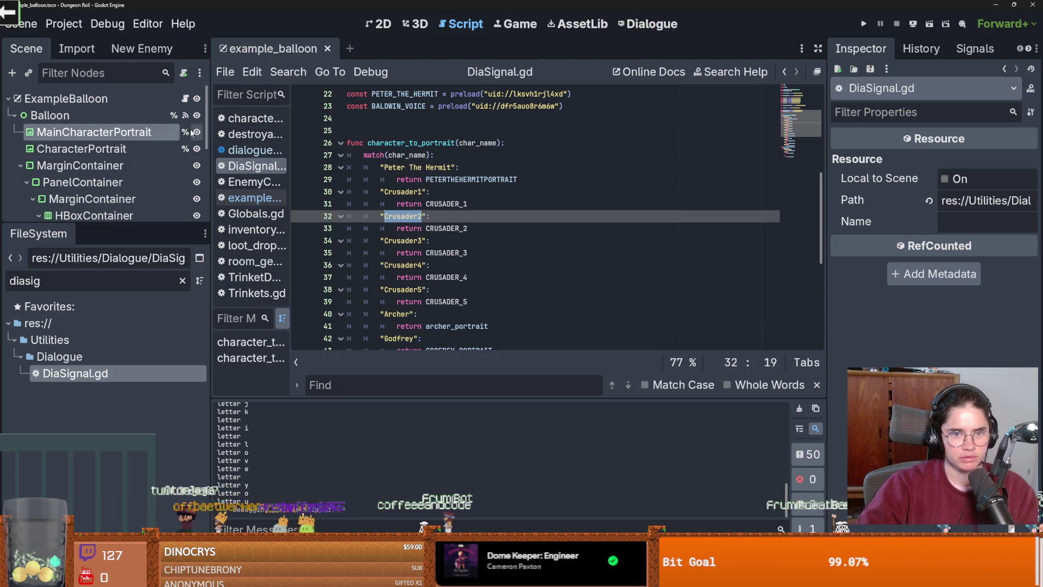
In example_balloon.gd, change the portrait condition's "Crusader" to "Crusader2".
scroll(431, 241, "down", 1)
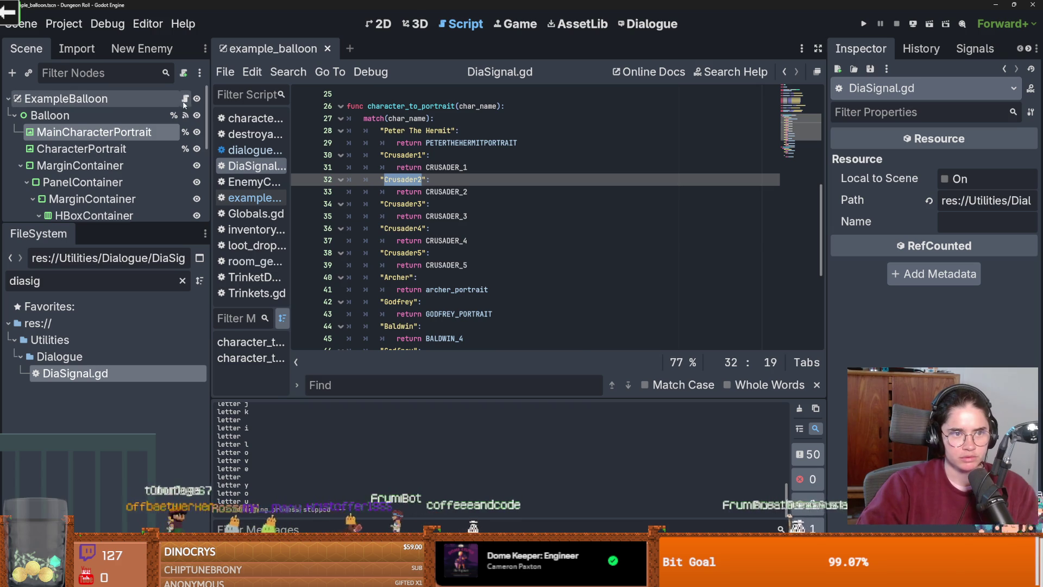
left_click(249, 197)
scroll(484, 251, "down", 10)
scroll(484, 251, "up", 20)
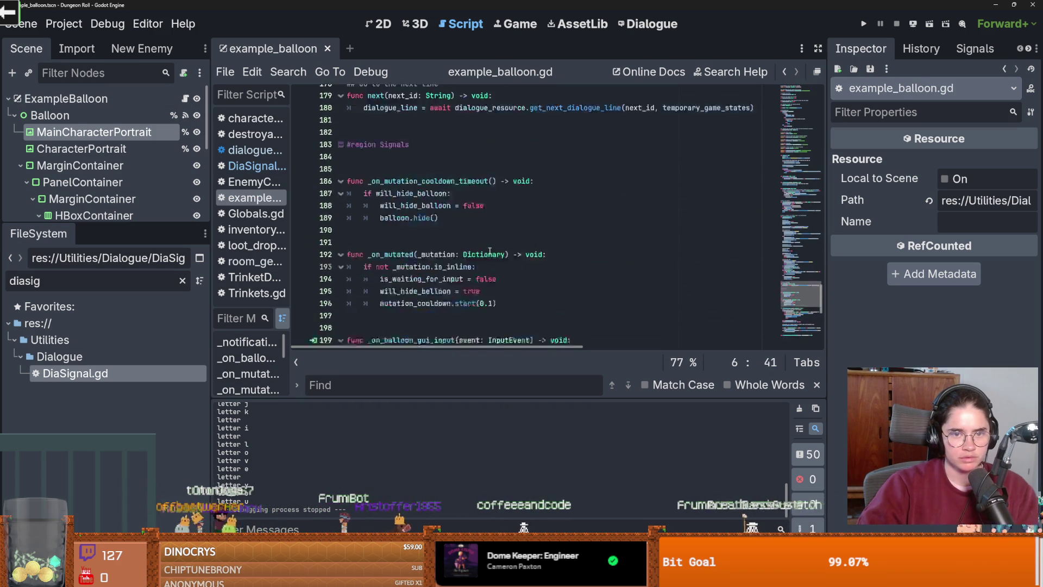
scroll(489, 250, "down", 5)
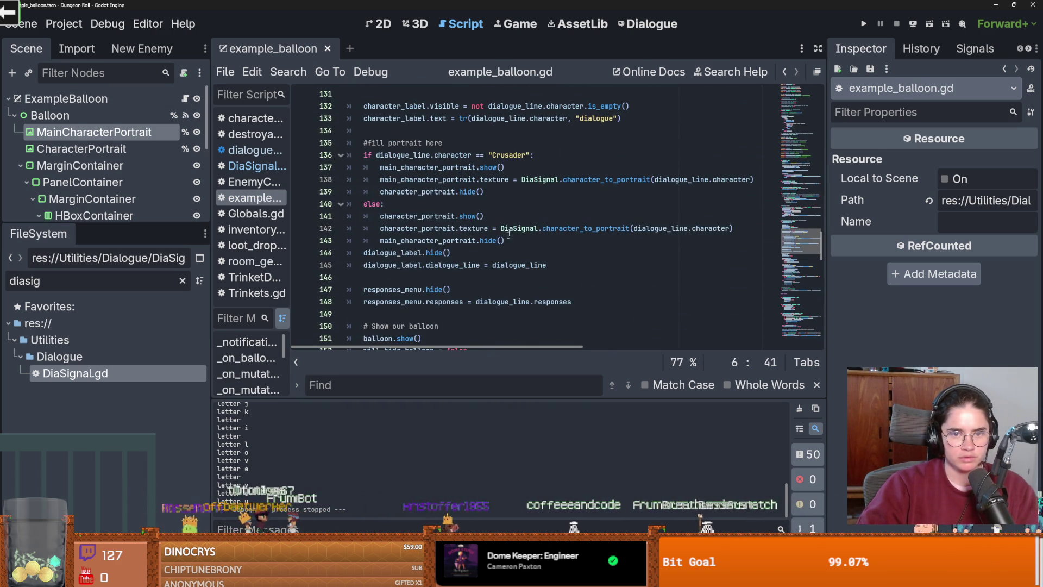
left_click(526, 155)
type("2")
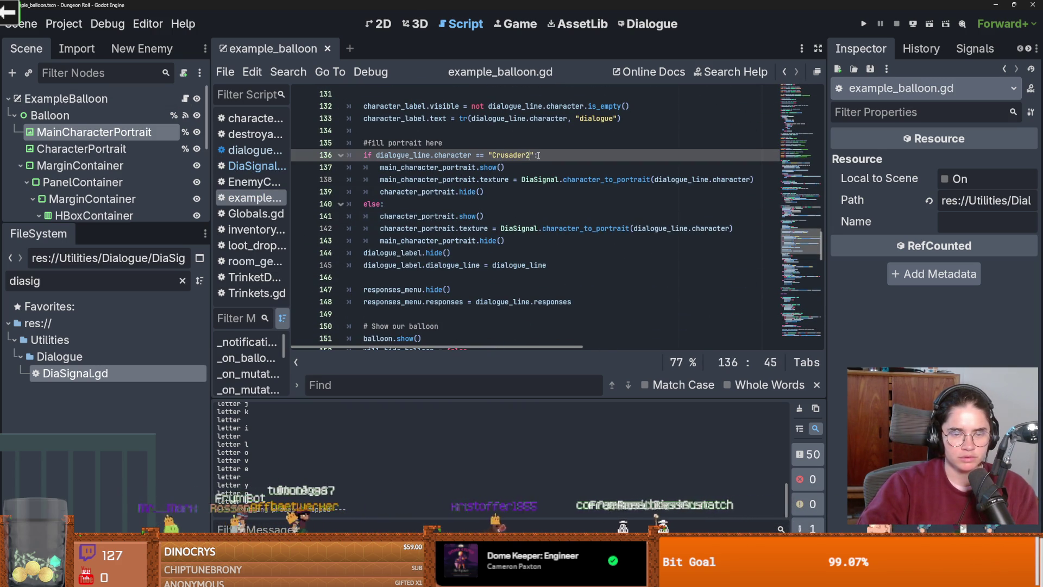
left_click_drag(534, 155, 485, 156)
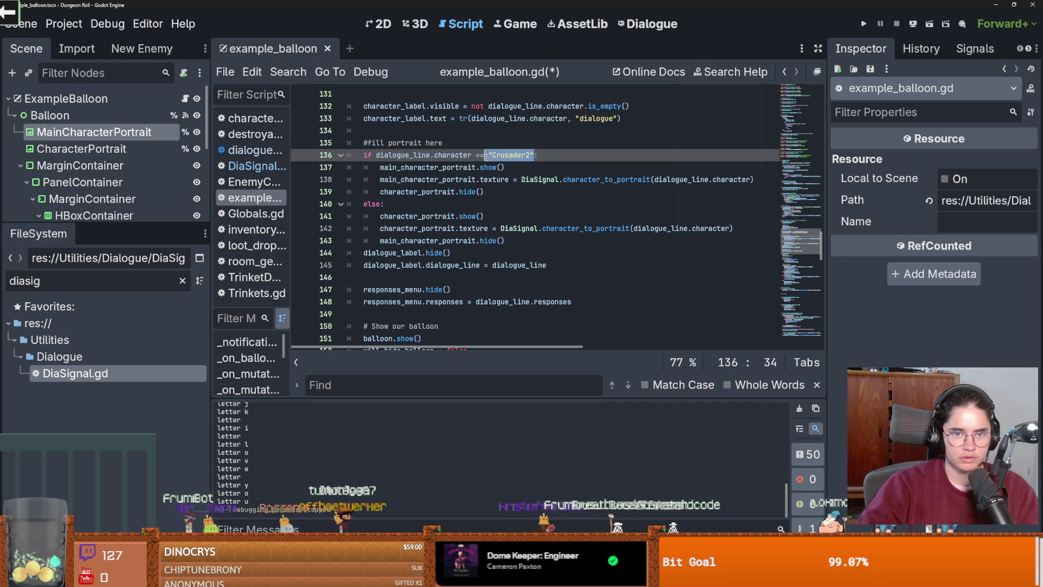
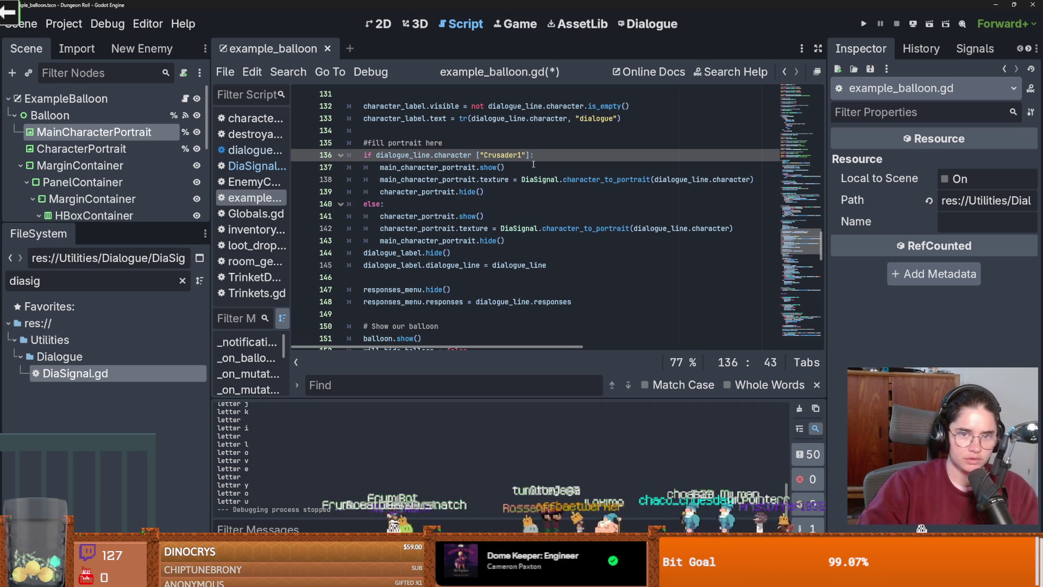
Expand the Crusader1 string on line 136 into a list of numbered Crusader names.
left_click_drag(529, 156, 479, 155)
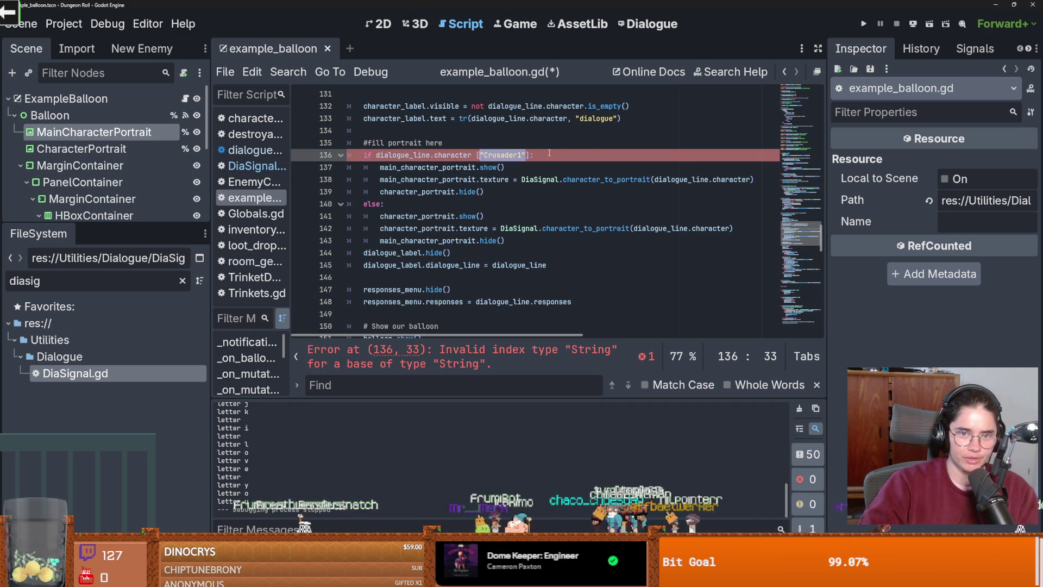
key("Right")
type("\"Crusader1\", \"Crusader1\",\"Crusader1\"")
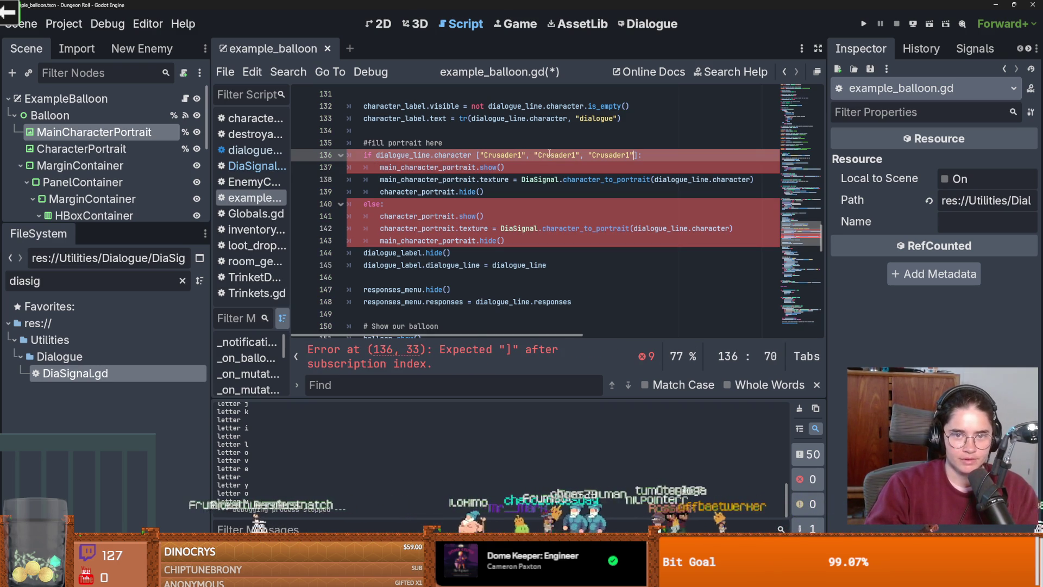
type(",\"Crusader1\",\"Crusader1")
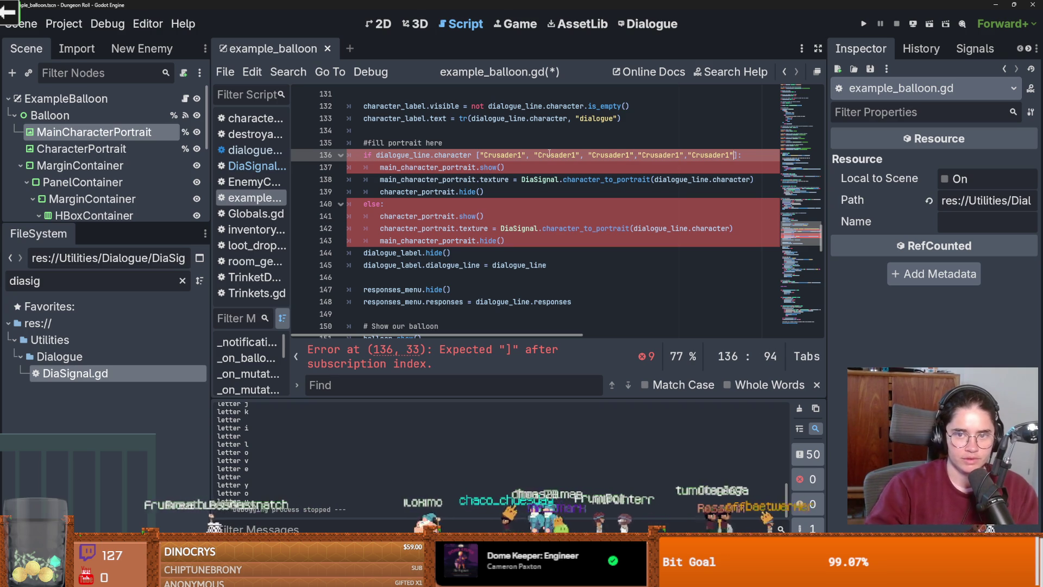
left_click(577, 156)
key("BackSpace")
type("2")
left_click(629, 156)
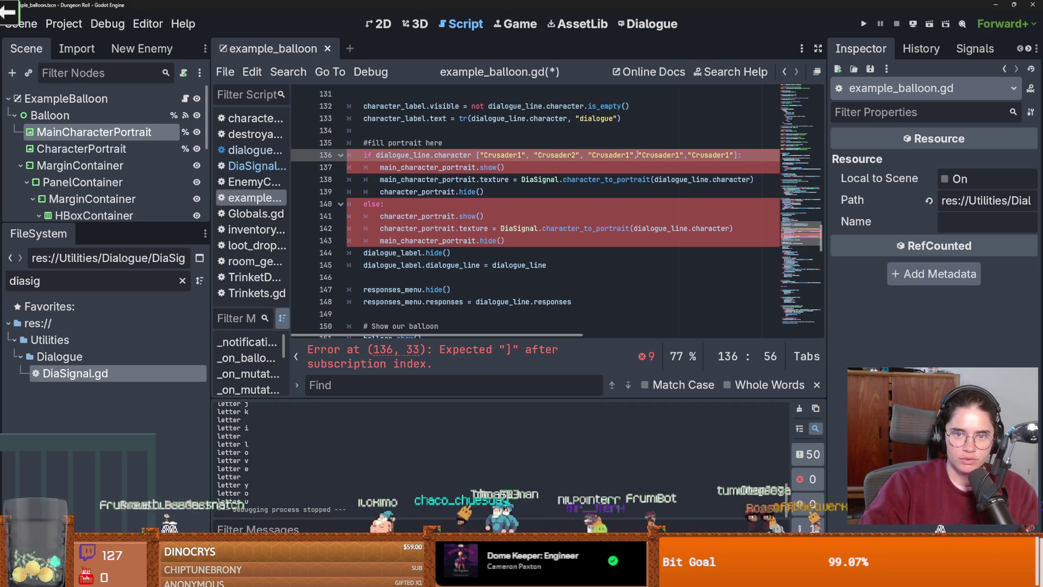
key("BackSpace")
type("3")
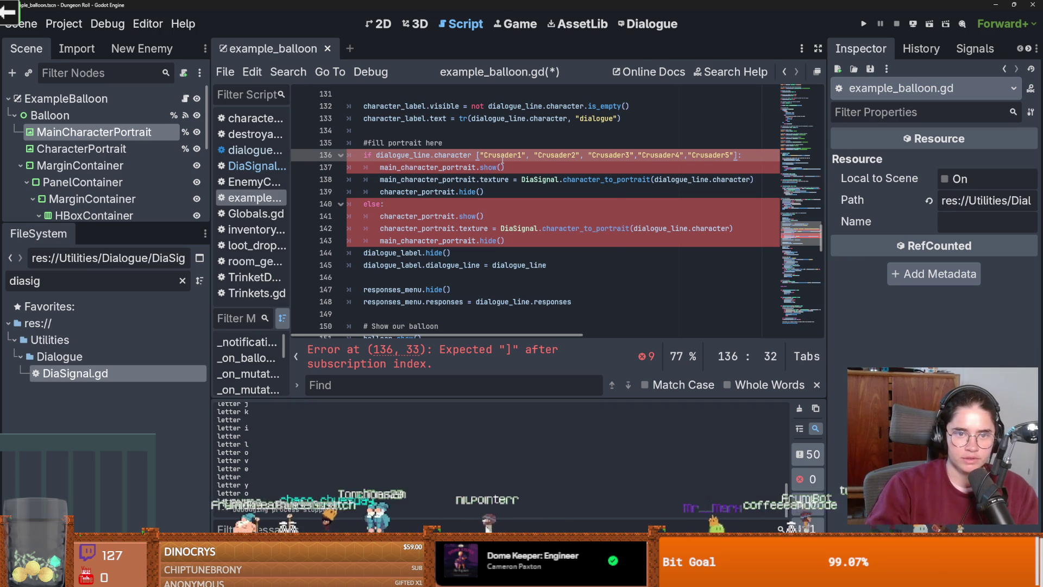
Move dialogue_line.character into a .has() call after the name list and tidy the spacing.
key("BackSpace")
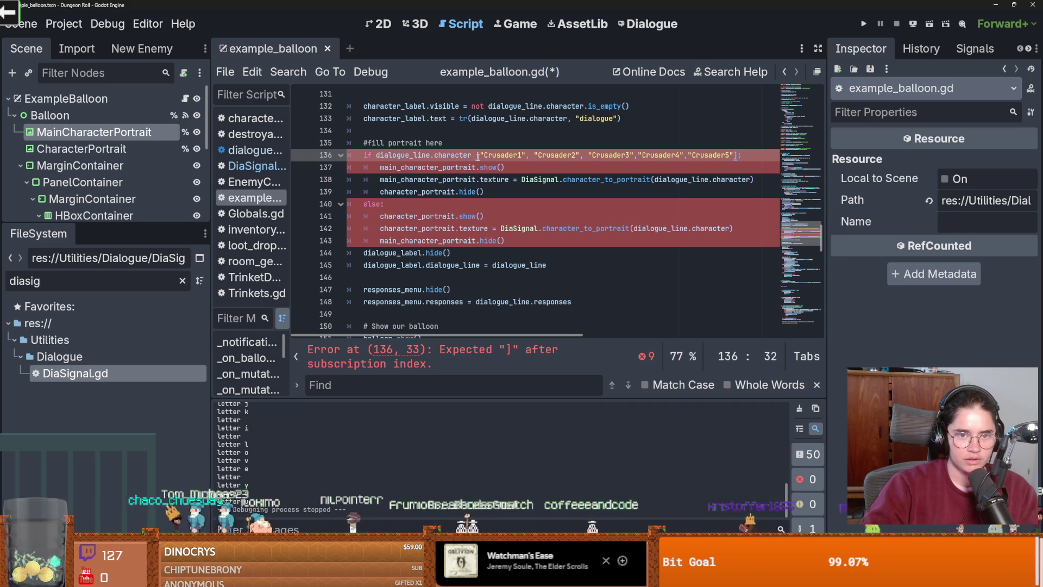
left_click_drag(477, 155, 376, 156)
key("BackSpace")
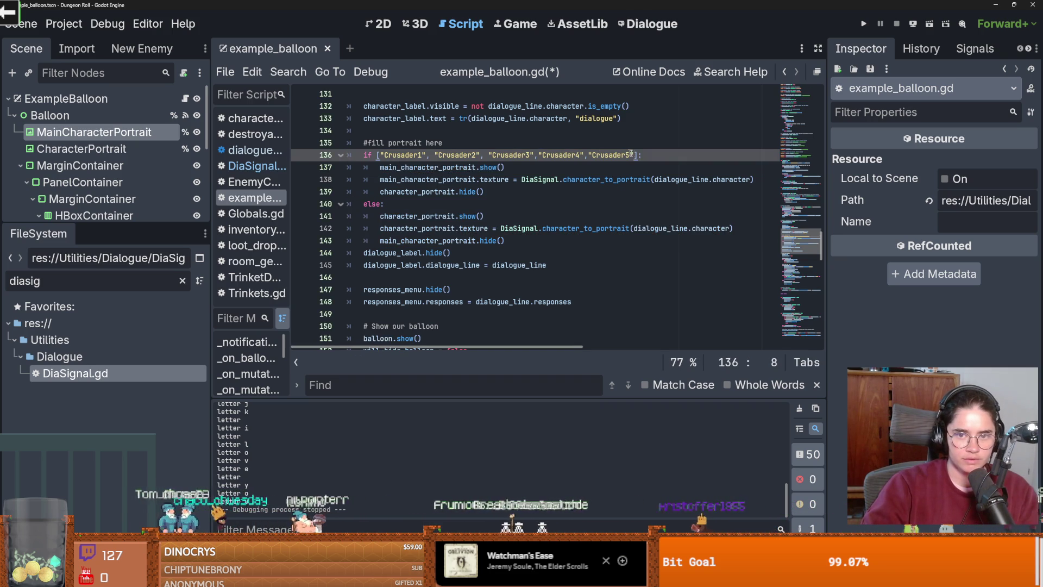
left_click(638, 155)
type("s(dialogue_line.character")
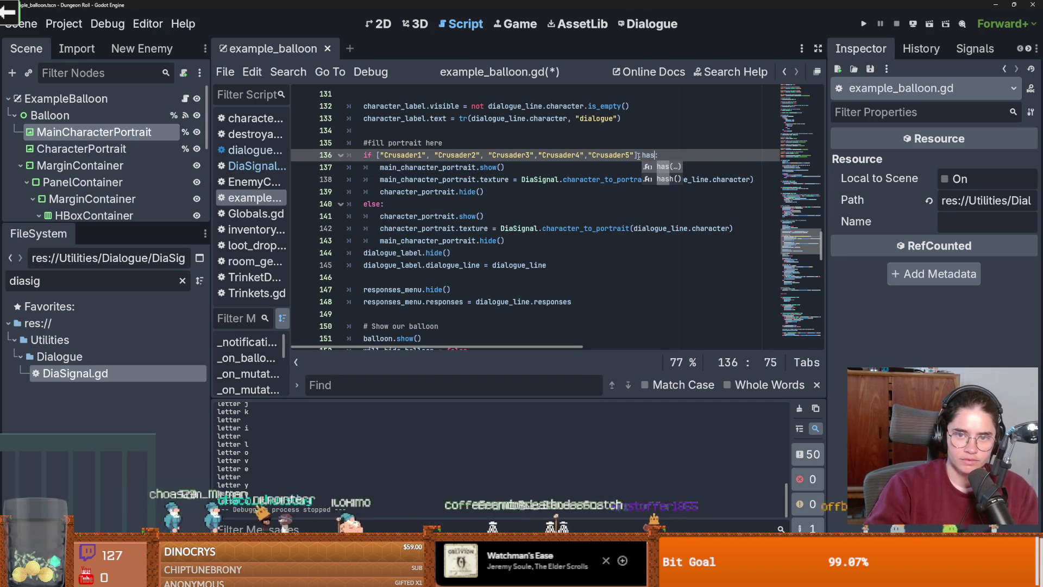
left_click(660, 142)
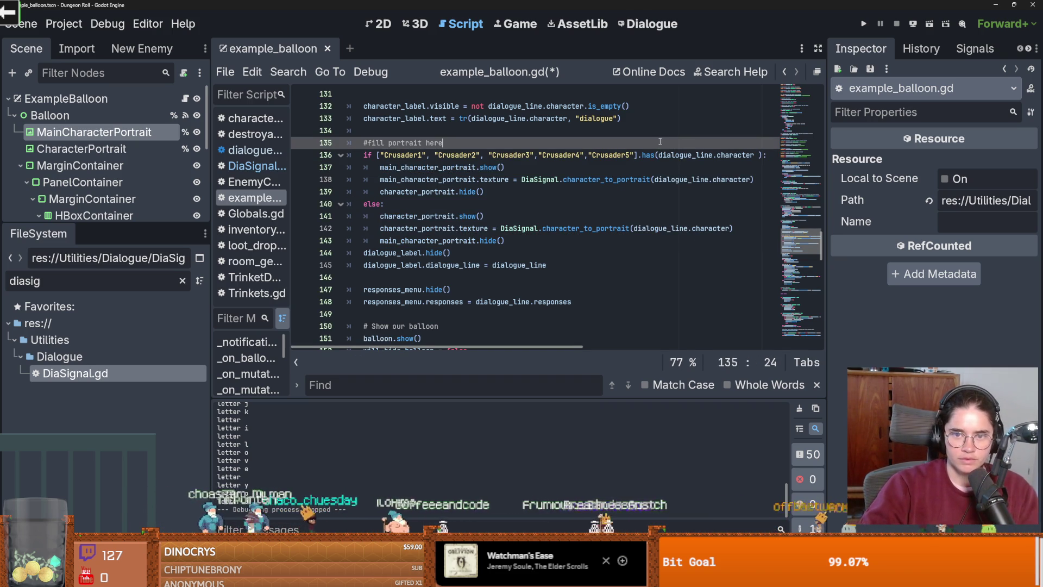
left_click(758, 156)
key("BackSpace")
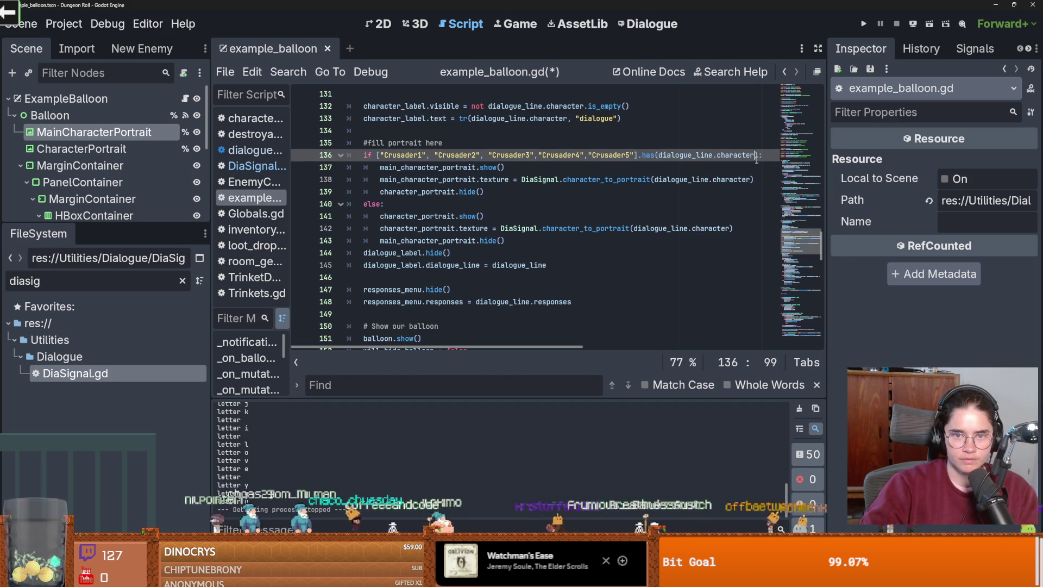
Save and run the game, then talk to the crusader NPC through the Crusader2–4 lines.
left_click(865, 26)
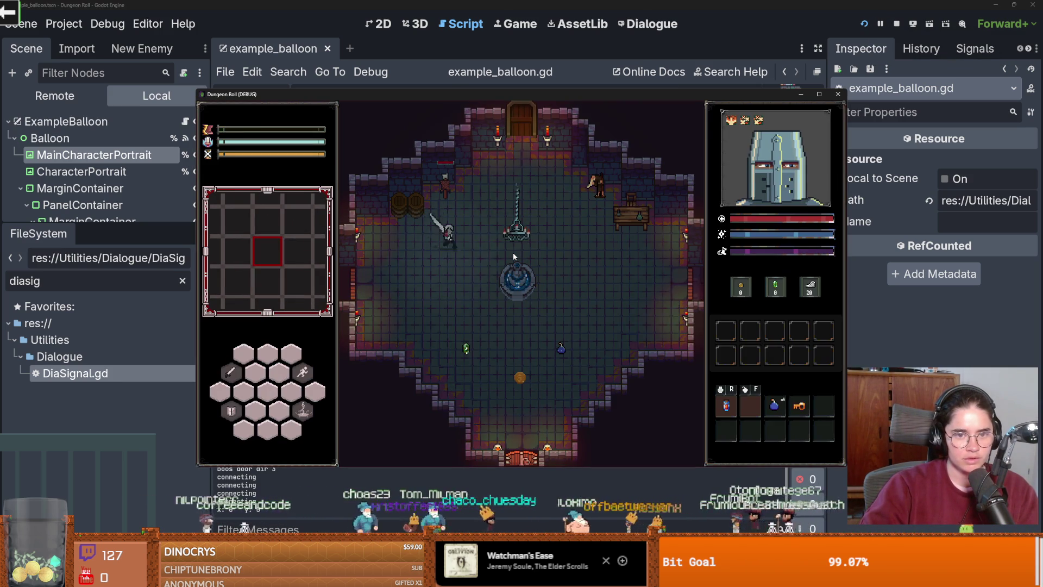
key("w+d")
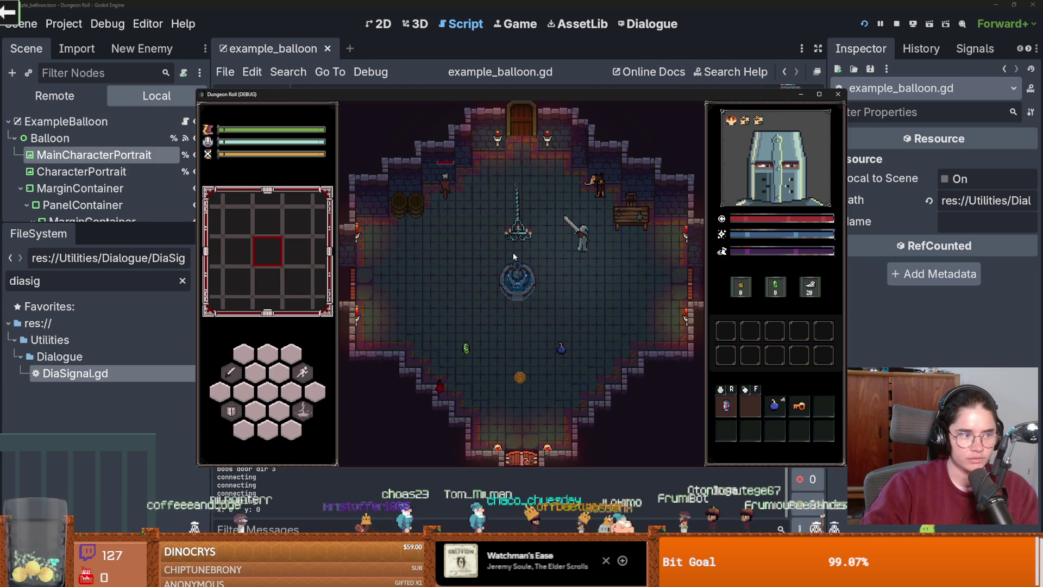
key("e")
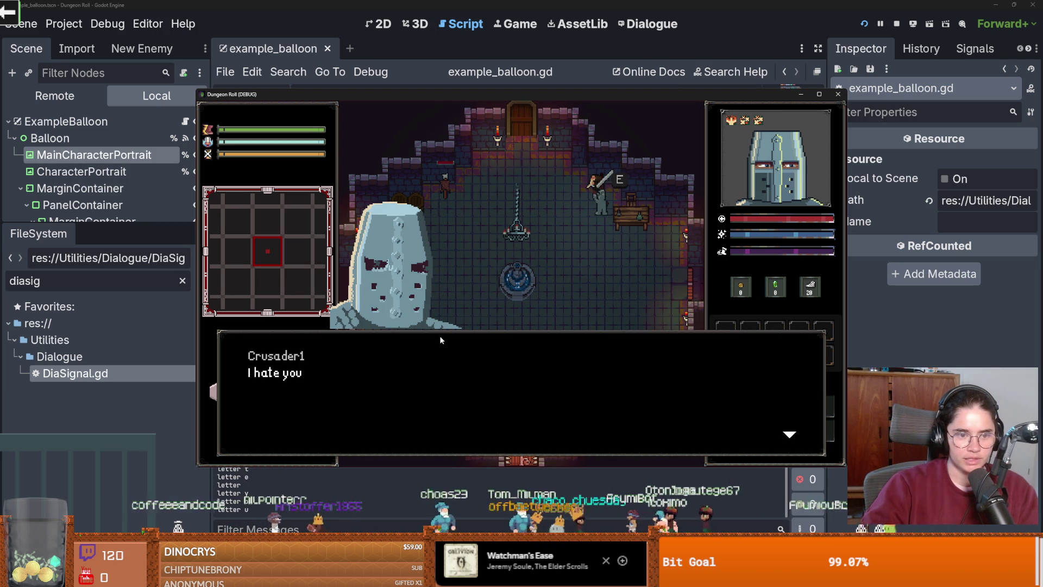
key("e")
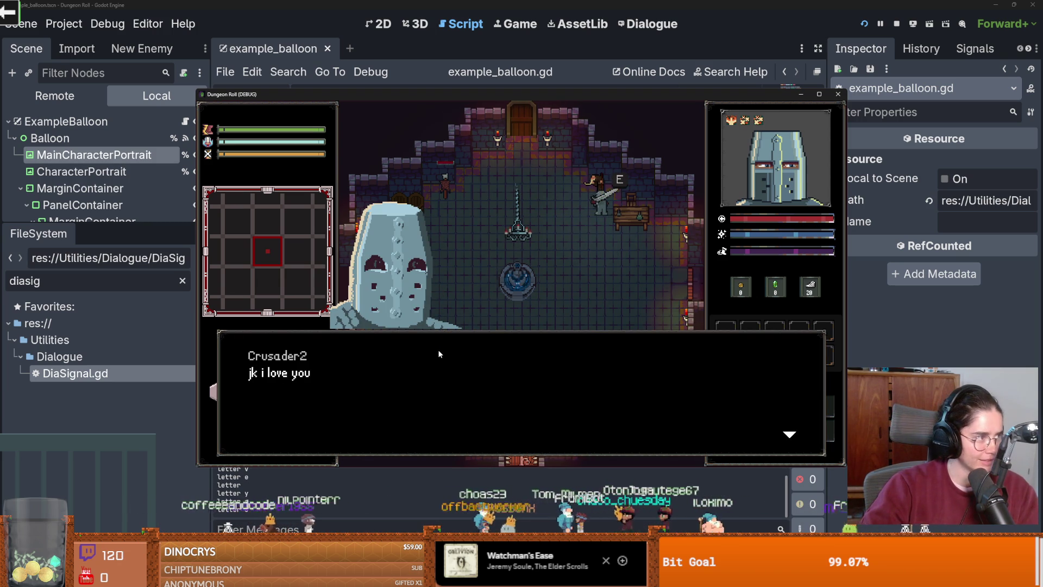
key("e")
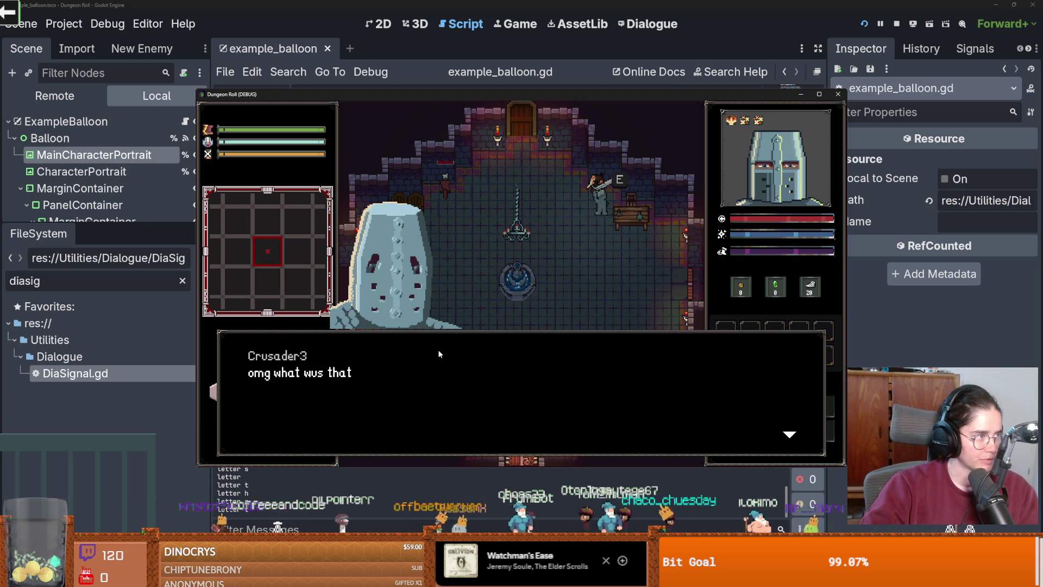
key("e")
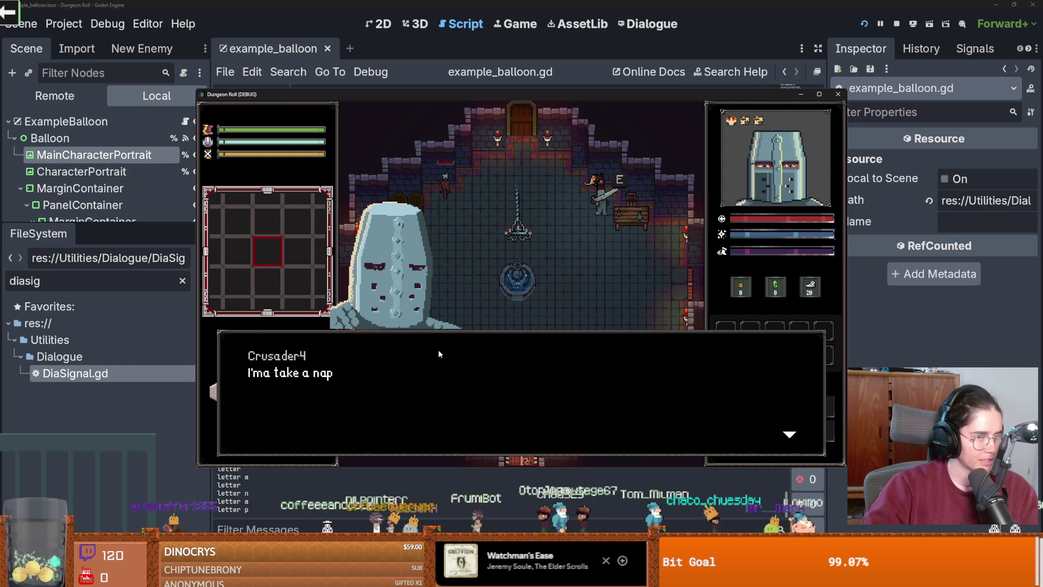
key("e")
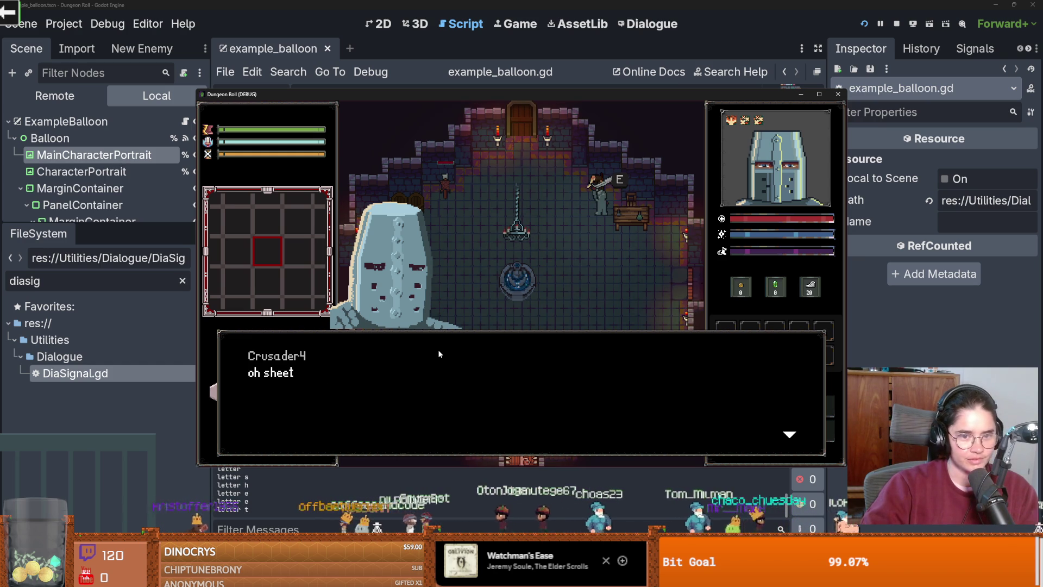
left_click(837, 95)
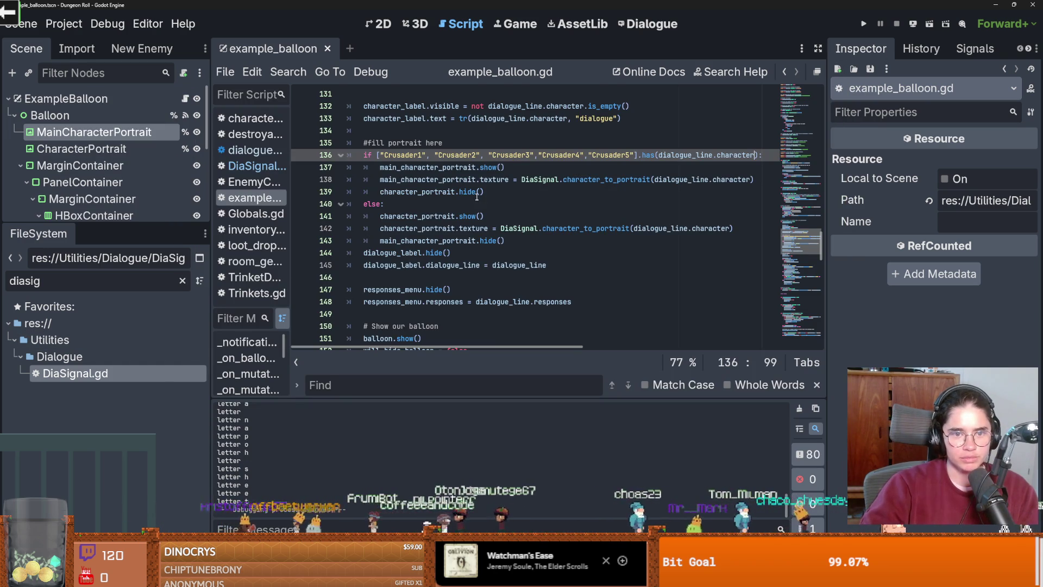
Change line 6 of floor_1 from Crusader4 to Crusader5 and relaunch the game.
key("Down")
key("Down")
key("Down")
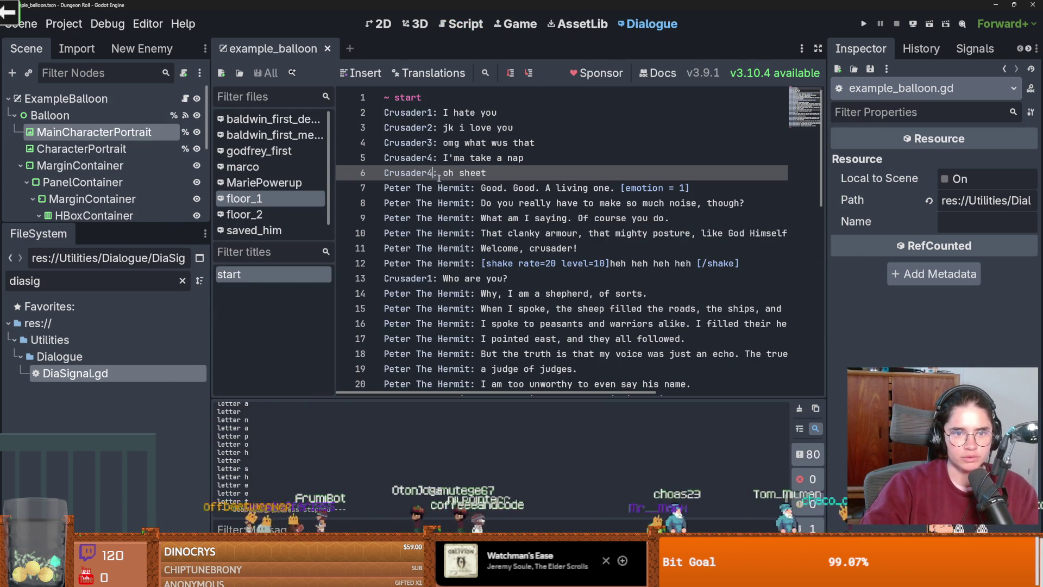
key("BackSpace")
type("5")
key("F5")
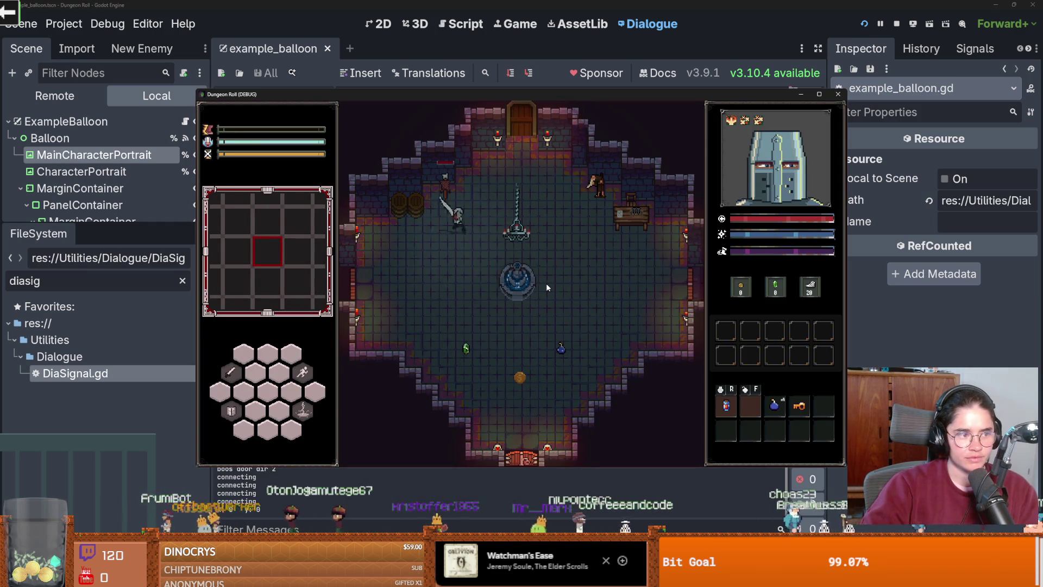
Play through the crusader dialogue, from Crusader2 to Peter The Hermit's lines, then stop the game.
key("e")
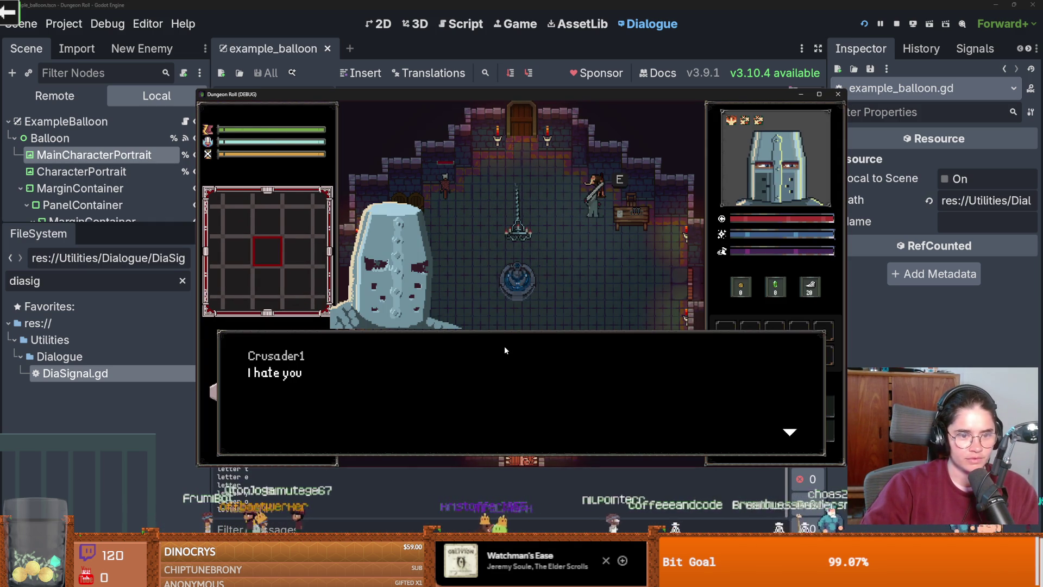
left_click(490, 360)
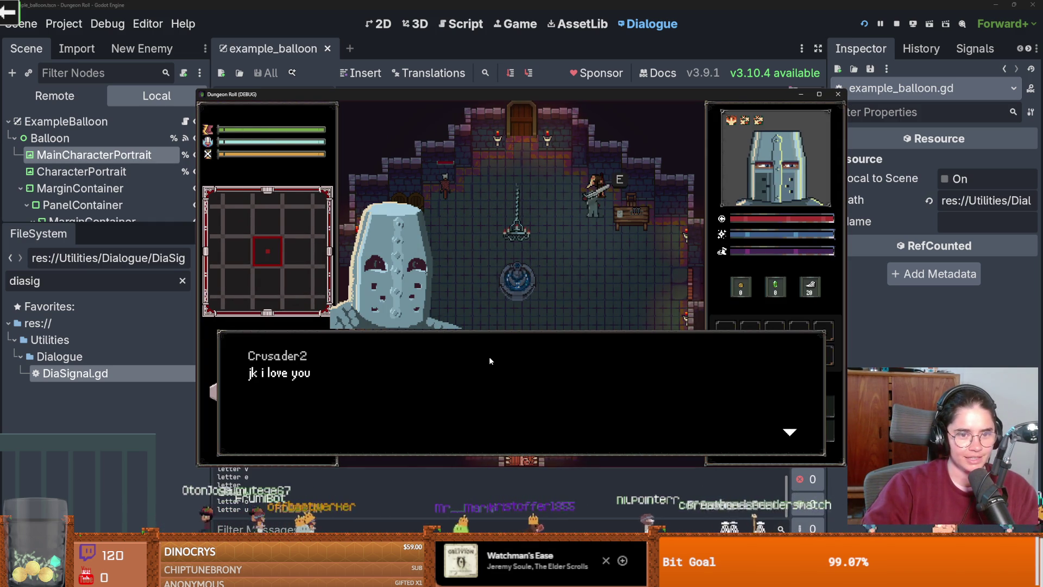
left_click(490, 361)
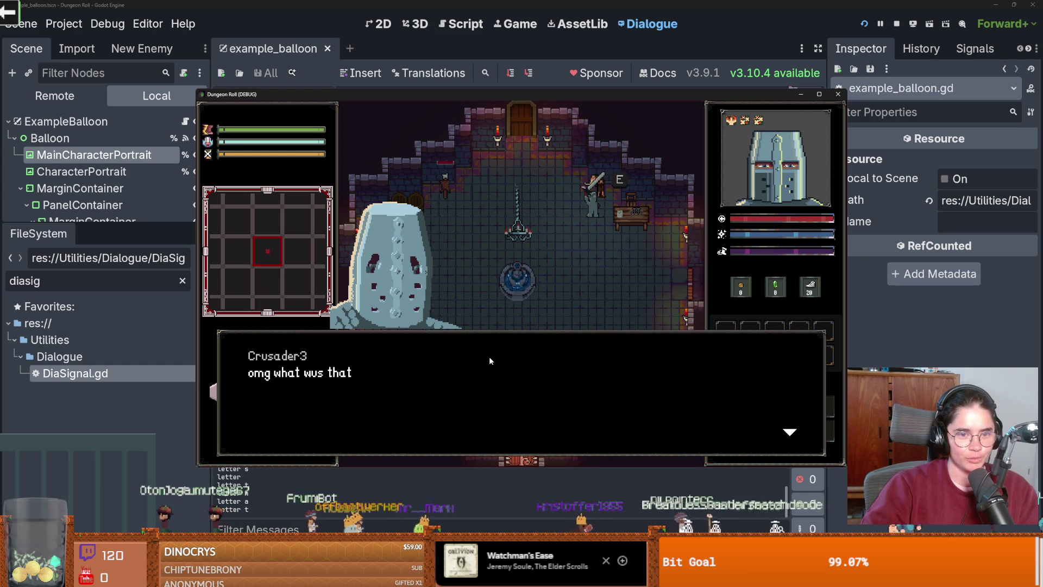
left_click(490, 361)
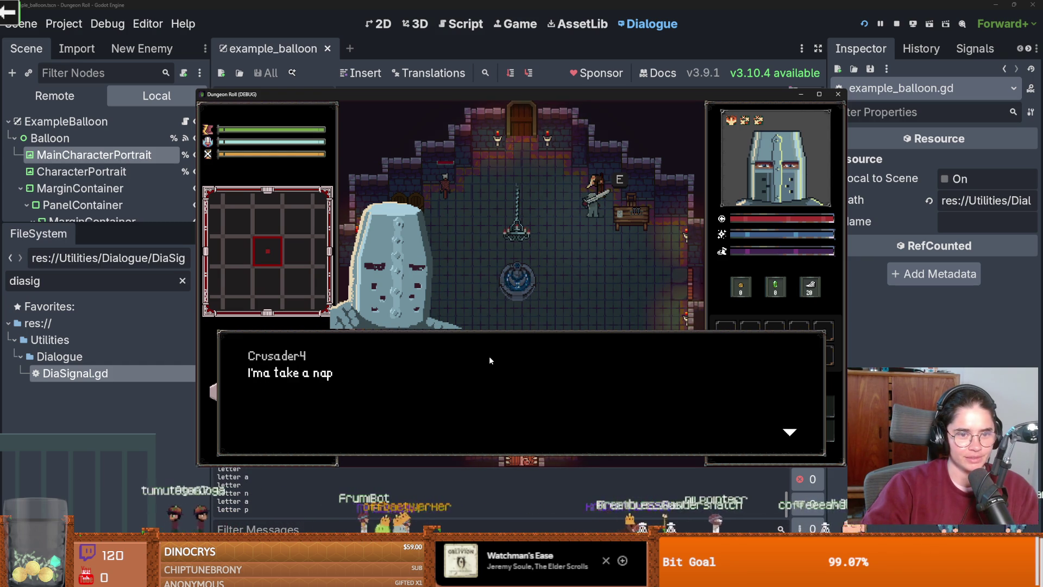
left_click(489, 359)
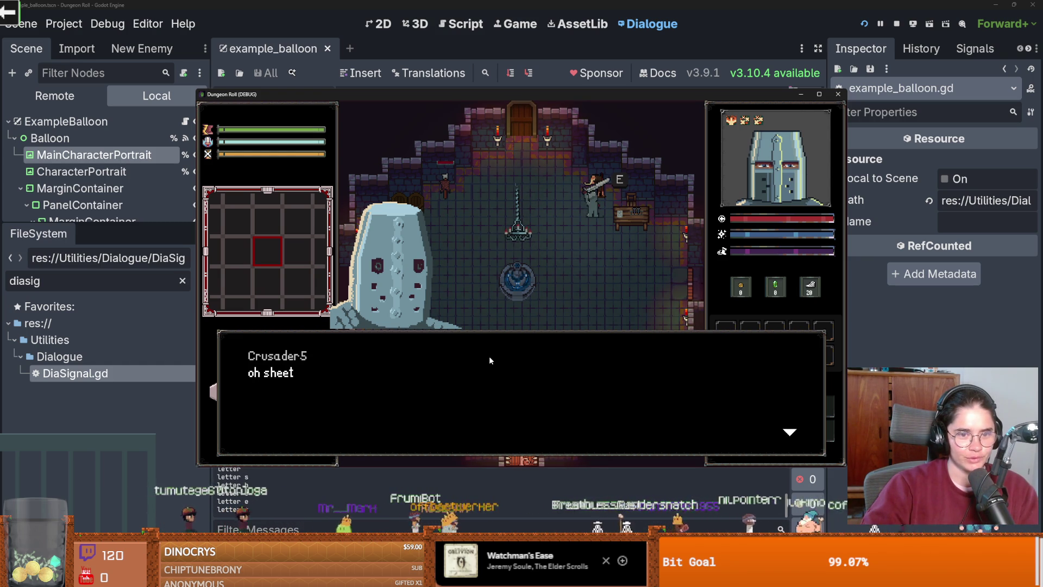
left_click(489, 359)
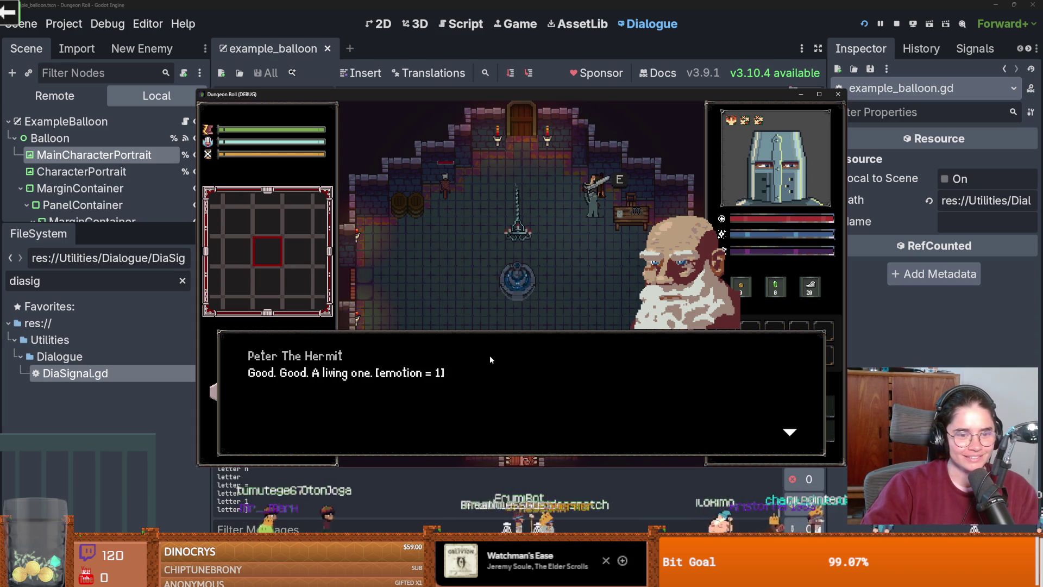
left_click(490, 355)
key("F8")
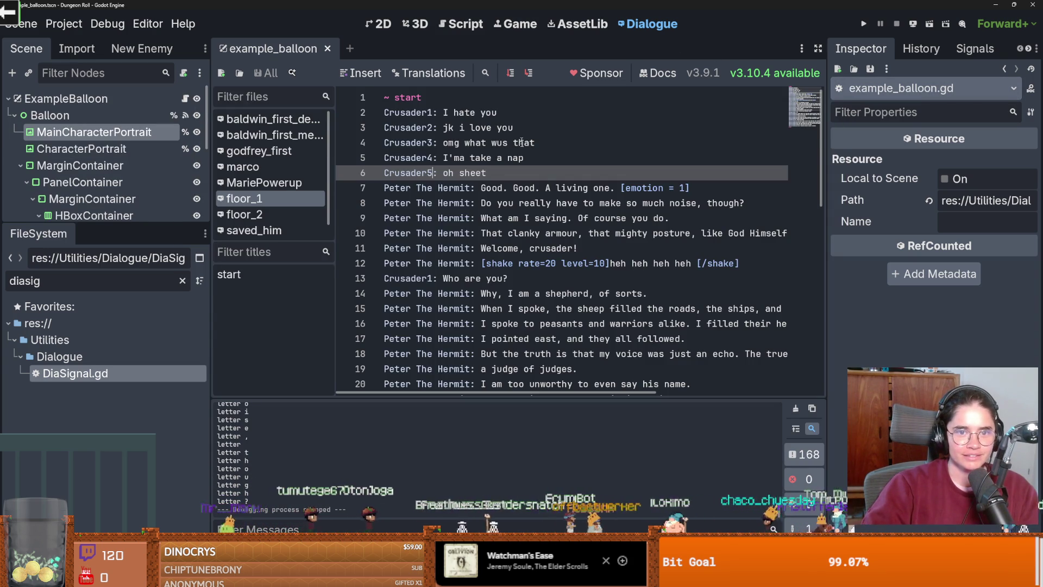
Delete the [emotion = 1] tag from line 7 and save the floor_1 dialogue.
left_click_drag(689, 188, 621, 188)
key("BackSpace")
key("ctrl+s")
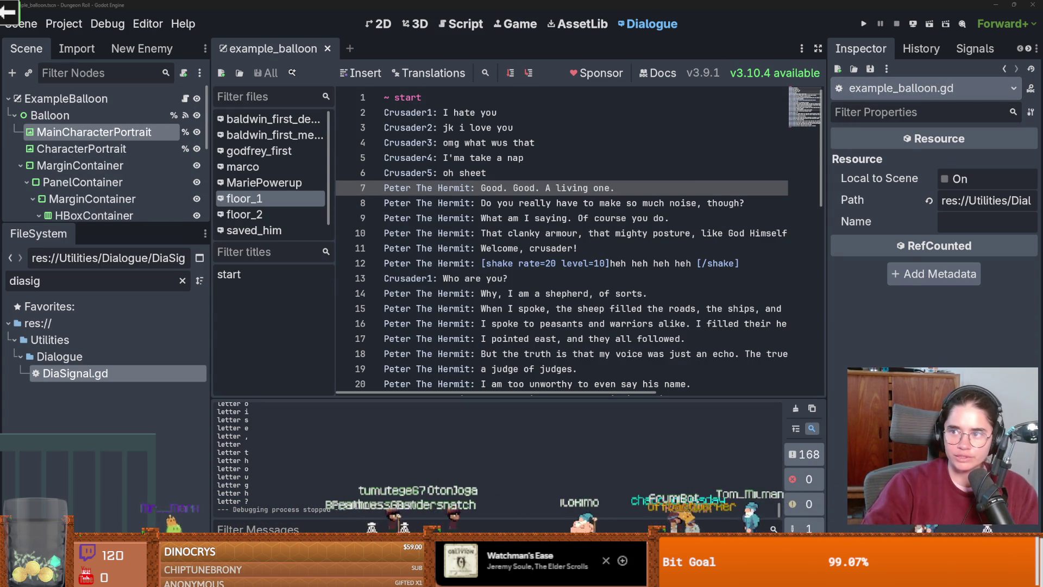
key("alt+Tab")
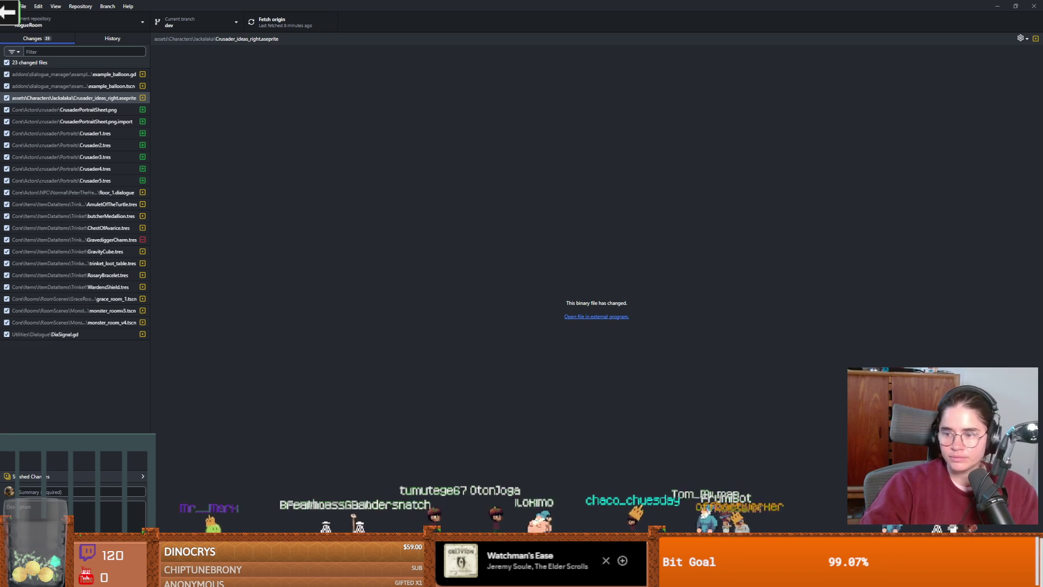
key("alt+Tab")
Toggle the Eyes and helmet layers of CrusaderPortrait and view frames 5, 2 and 3.
left_click(77, 482)
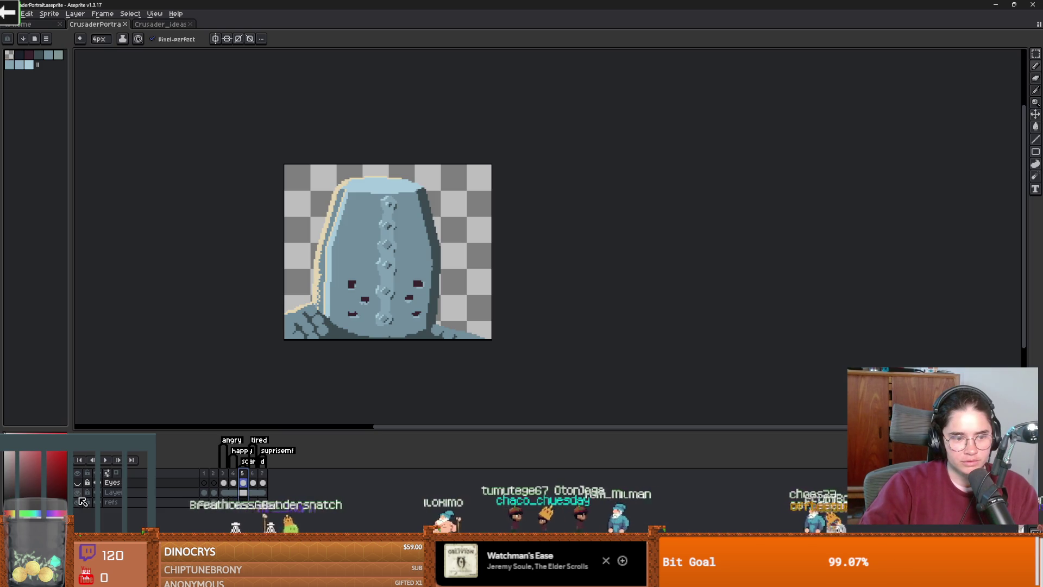
left_click(81, 493)
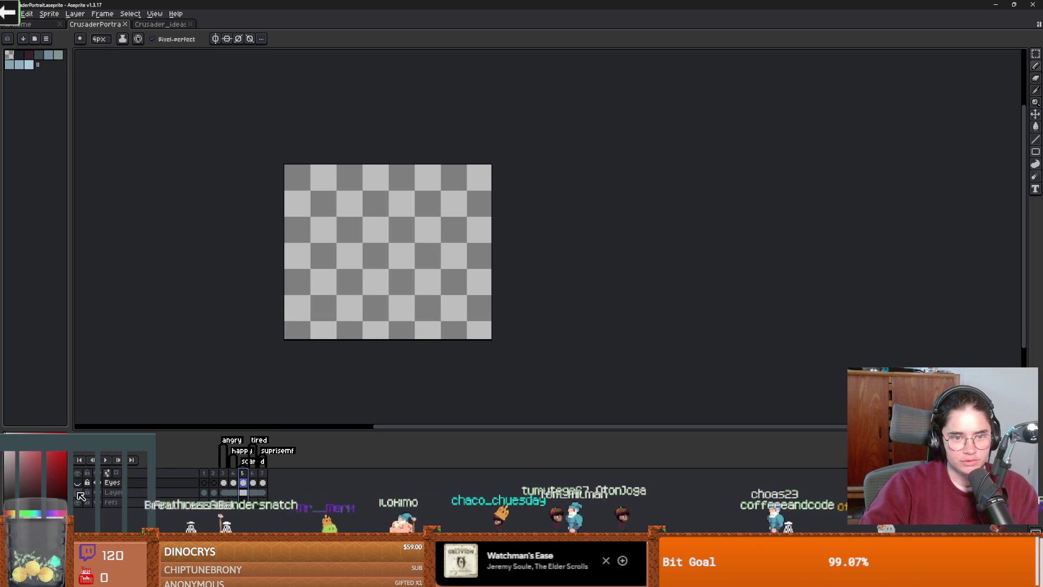
left_click(80, 493)
left_click(80, 494)
left_click(80, 493)
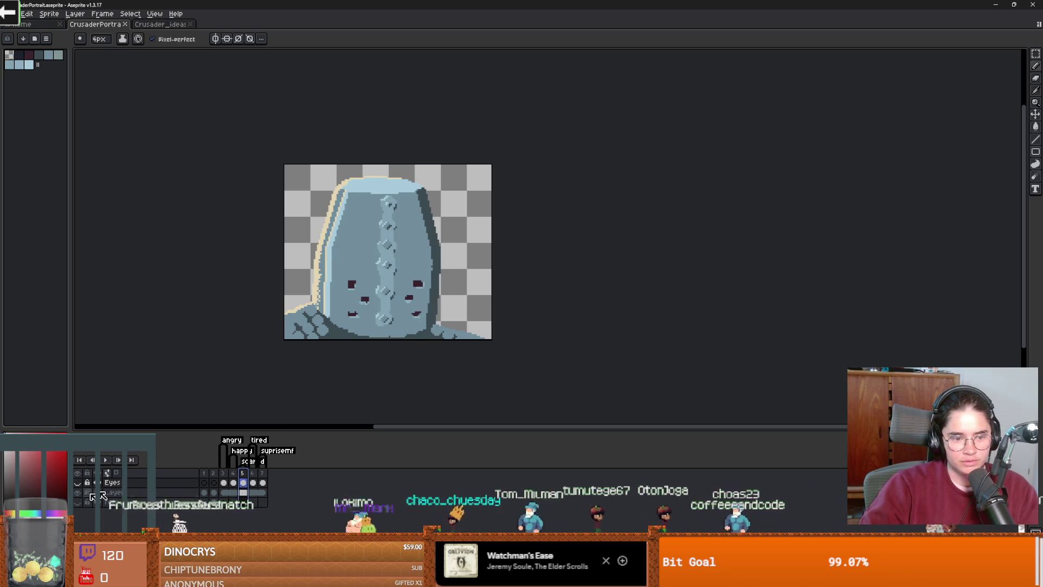
left_click(214, 474)
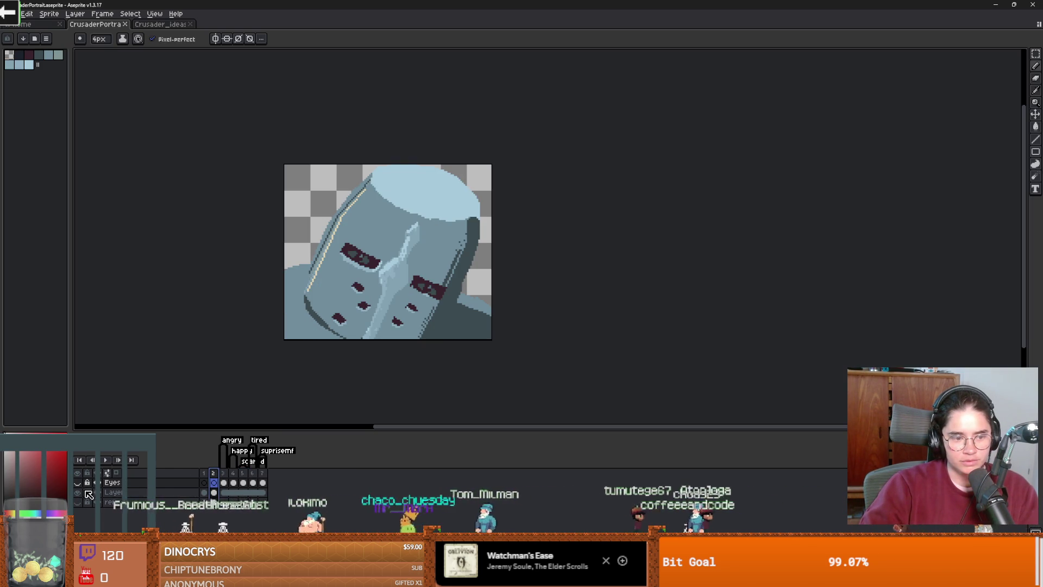
left_click(223, 482)
Commit the 23 changes to dev as 'crusader portrait emotions' and push to origin.
key("alt+Tab")
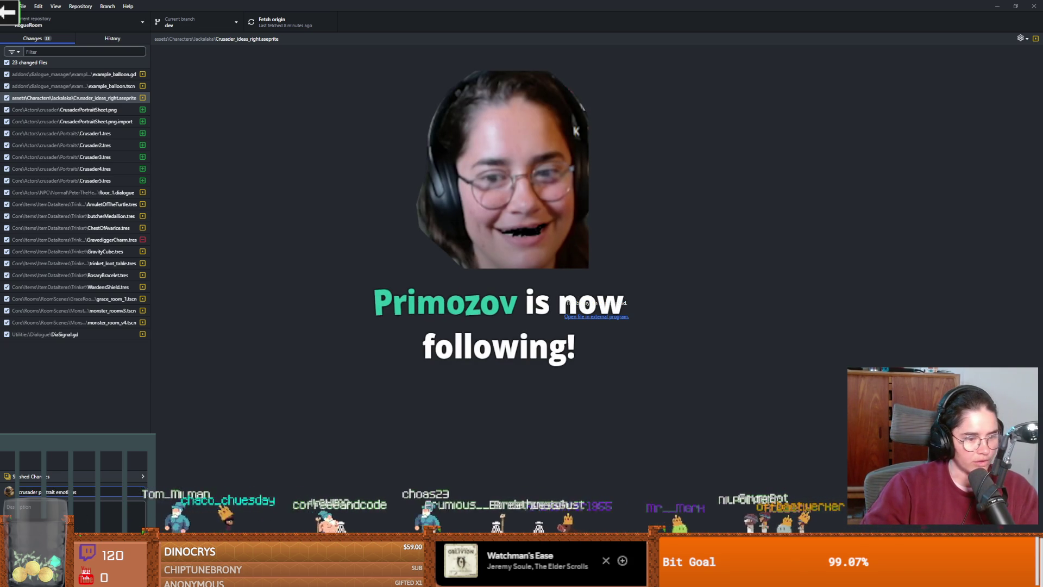
left_click(75, 543)
left_click(288, 21)
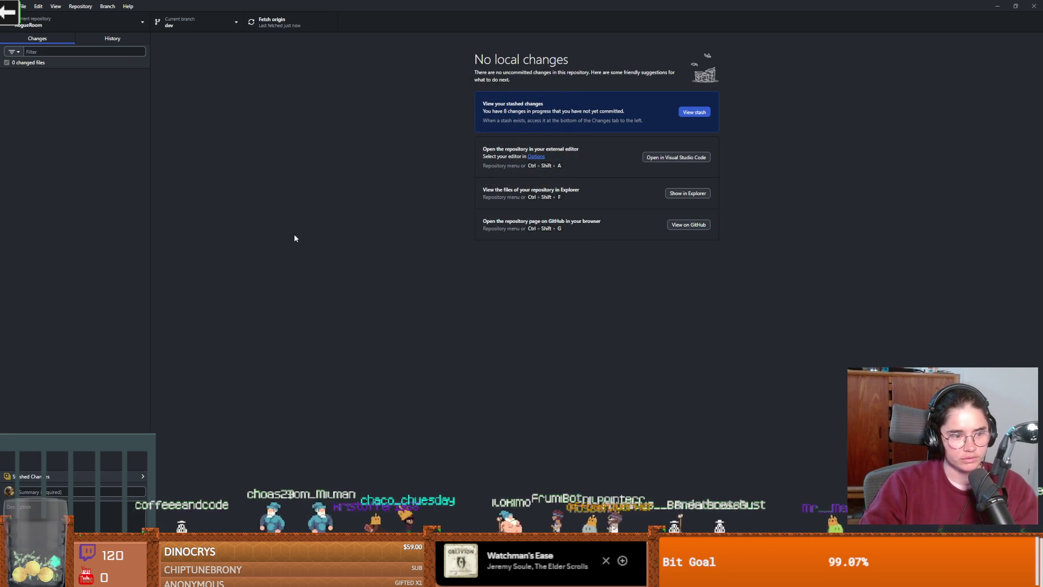
double_click(564, 4)
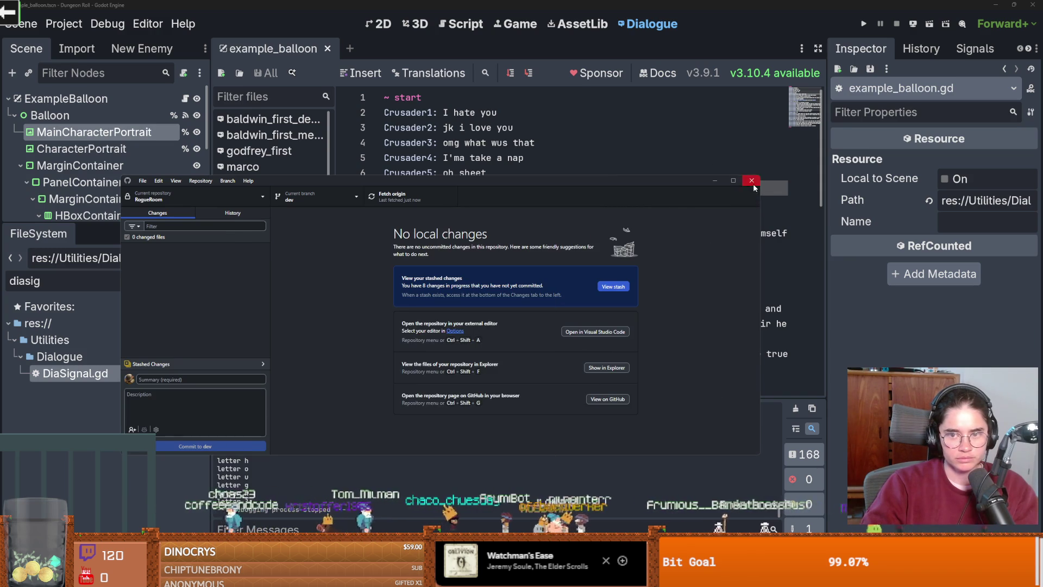
Close GitHub Desktop, open DiaSignal.gd and clear the FileSystem filter.
left_click(752, 181)
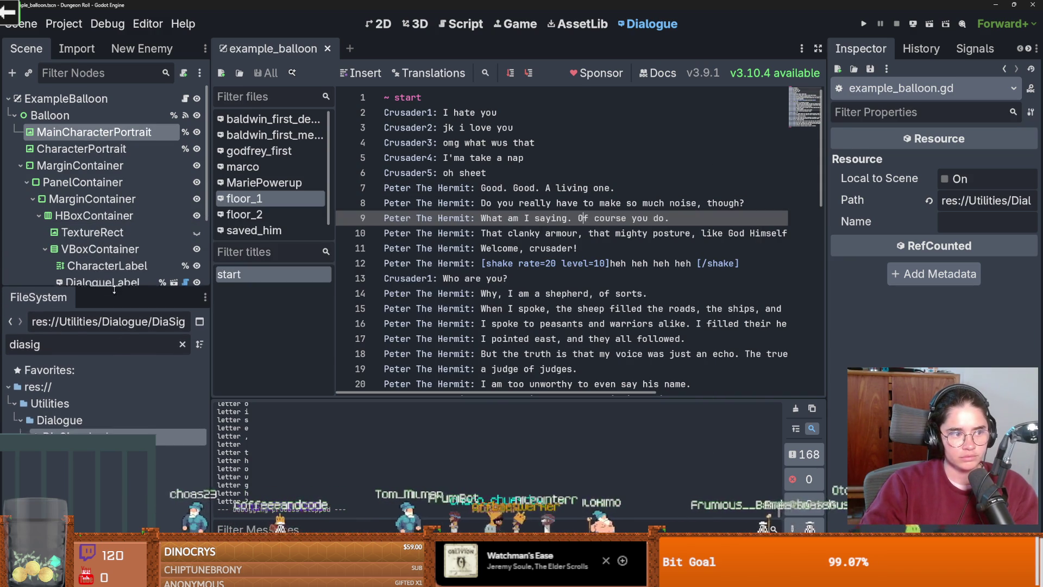
left_click_drag(114, 289, 114, 293)
left_click(480, 157)
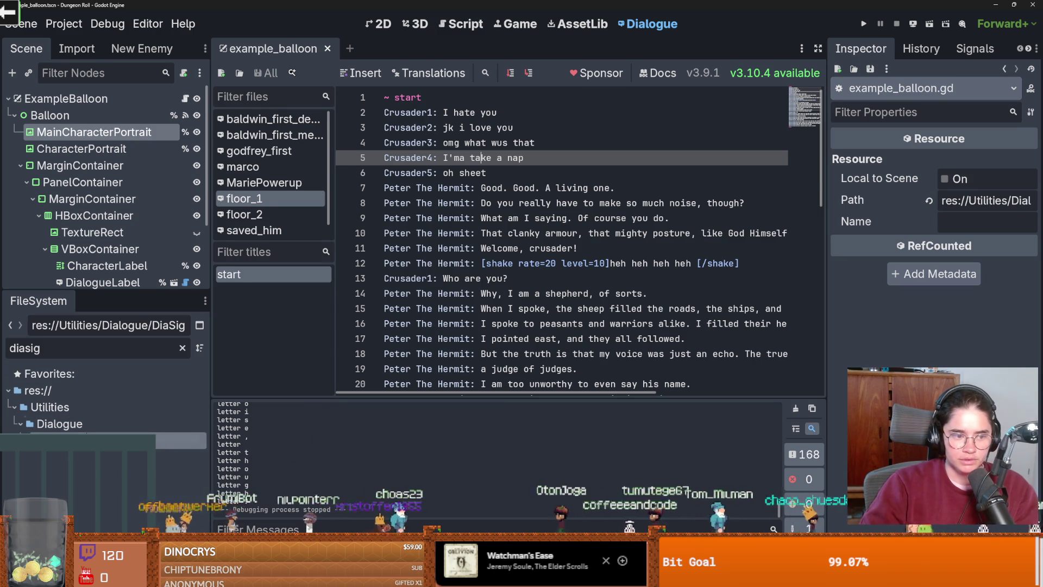
key("ctrl+F3")
left_click(182, 348)
key("ctrl+s")
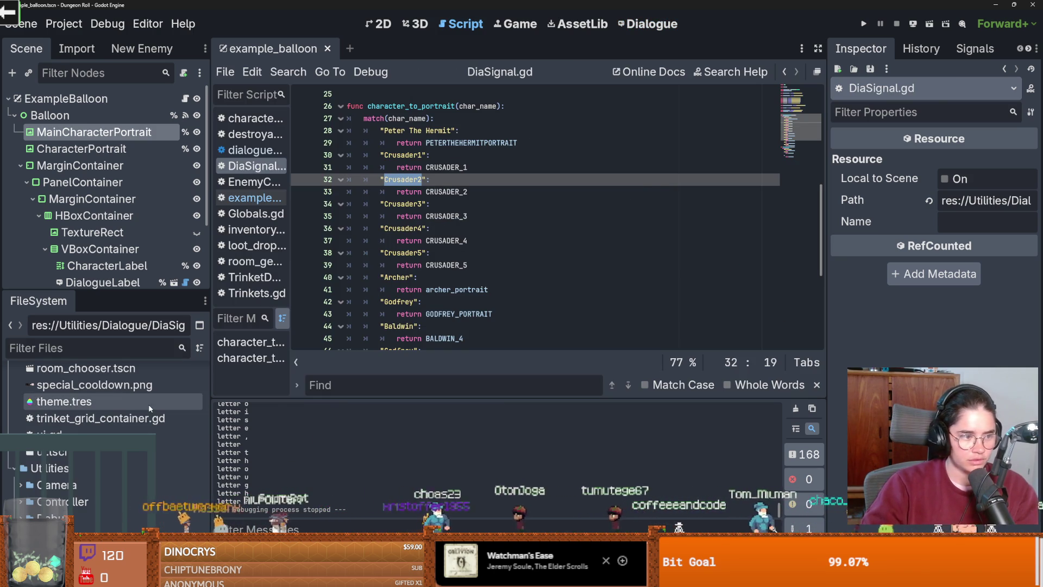
Review the Hermit and Crusader1–Crusader5 portrait cases in character_to_portrait.
scroll(108, 401, "up", 5)
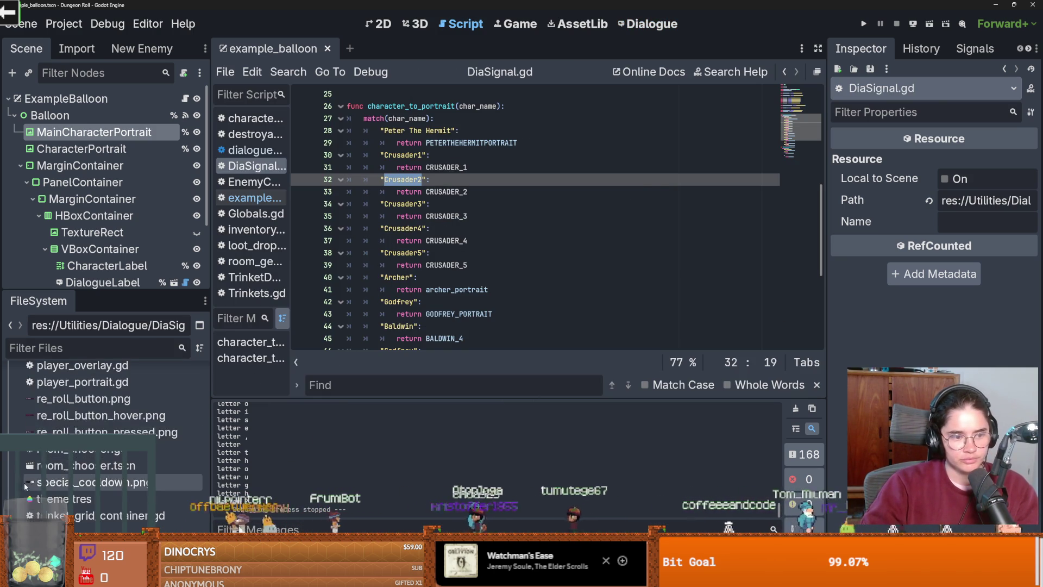
scroll(3, 375, "up", 5)
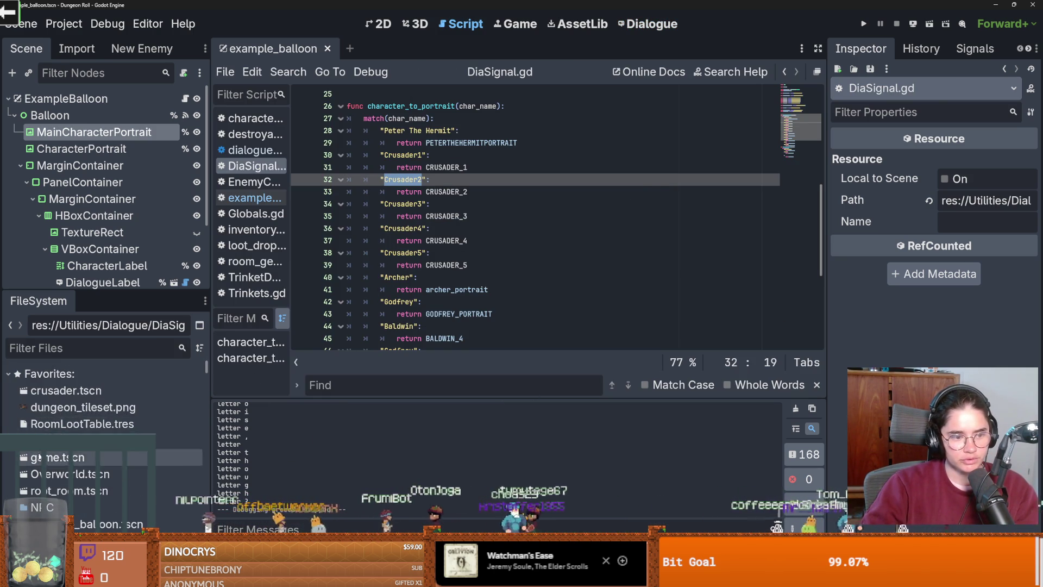
left_click(8, 373)
key("ctrl+s")
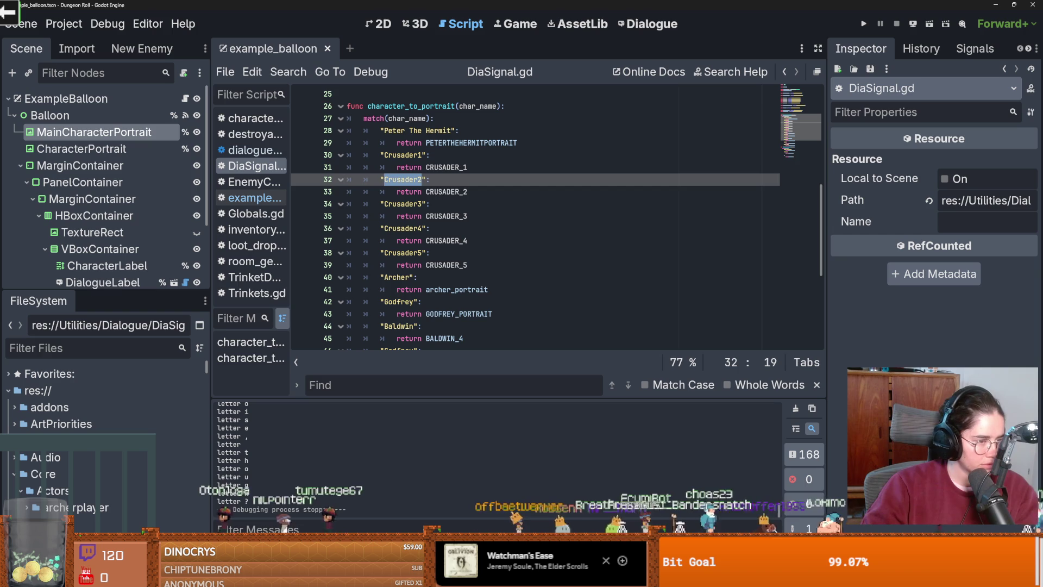
key("ctrl+s")
left_click(446, 240)
scroll(449, 245, "down", 3)
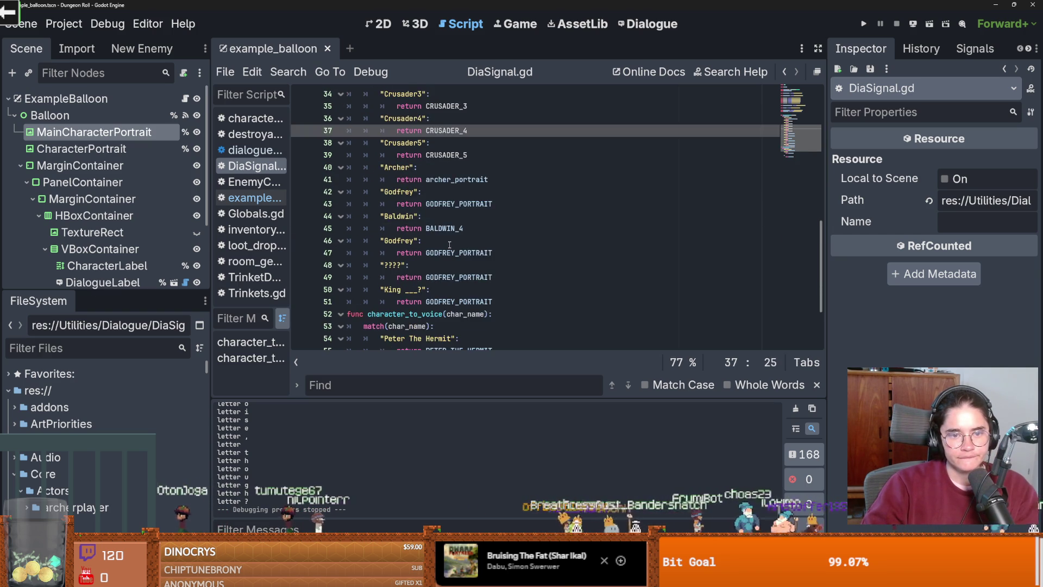
scroll(449, 244, "up", 2)
key("ctrl+z")
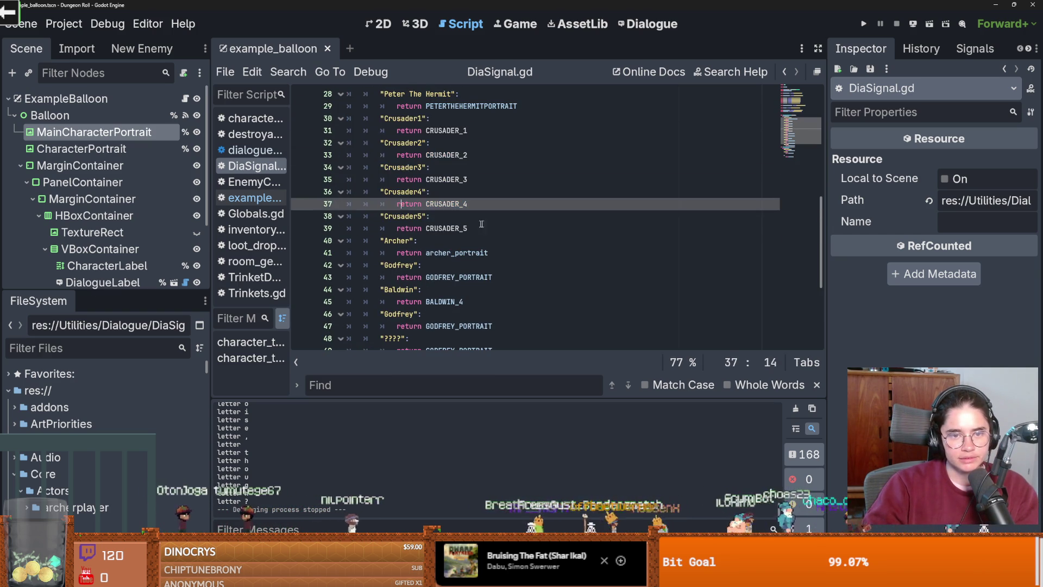
left_click_drag(481, 224, 338, 118)
mouse_move(468, 228)
left_mouse_down()
mouse_move(342, 120)
mouse_move(339, 104)
left_mouse_up()
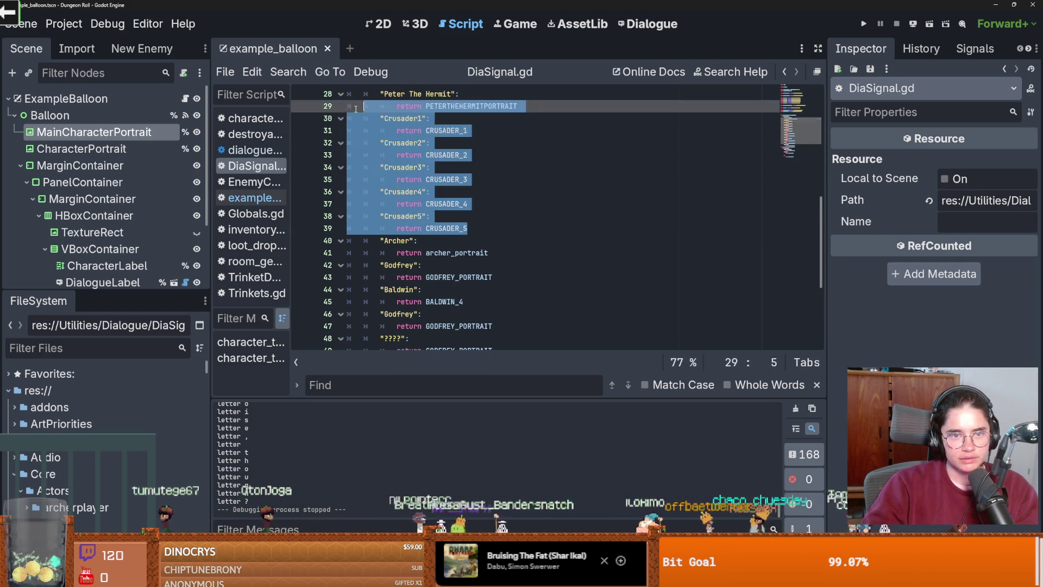
scroll(452, 239, "up", 3)
left_click(453, 241)
scroll(452, 241, "down", 3)
scroll(453, 241, "up", 3)
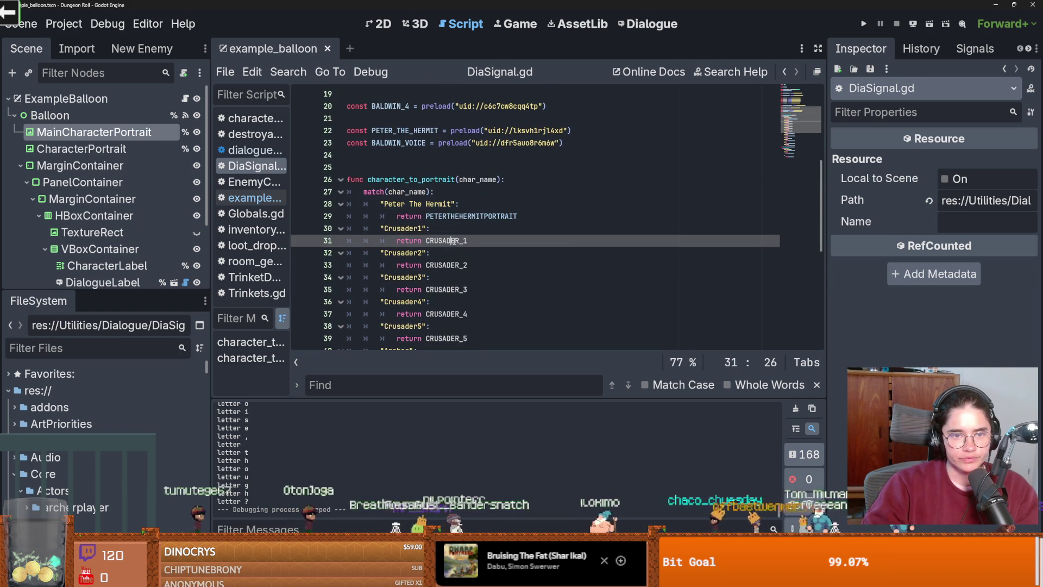
mouse_move(458, 240)
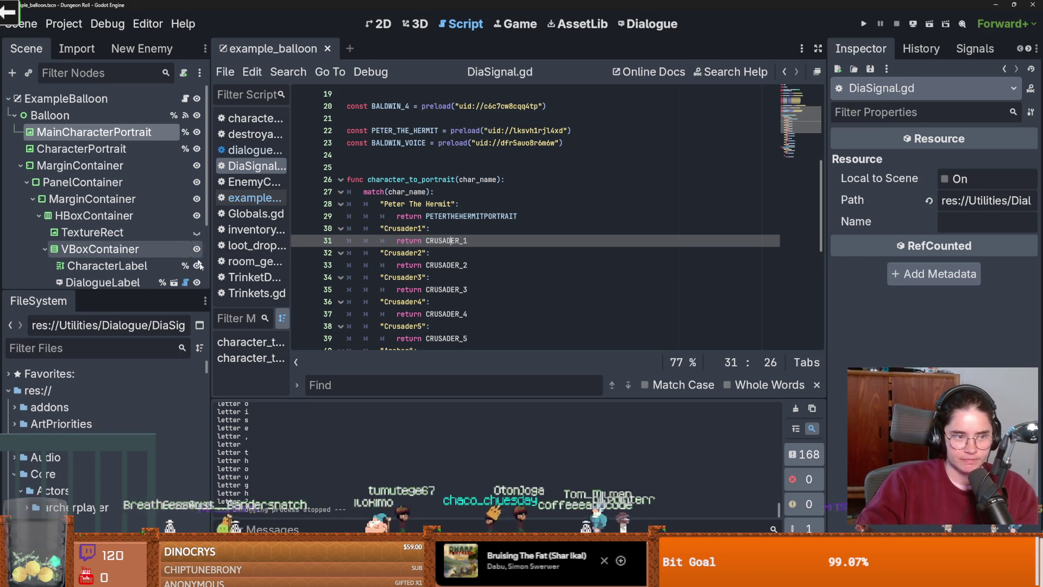
Delete the blank line above character_to_portrait and briefly check the dialogue manager docs.
left_click_drag(103, 293, 104, 383)
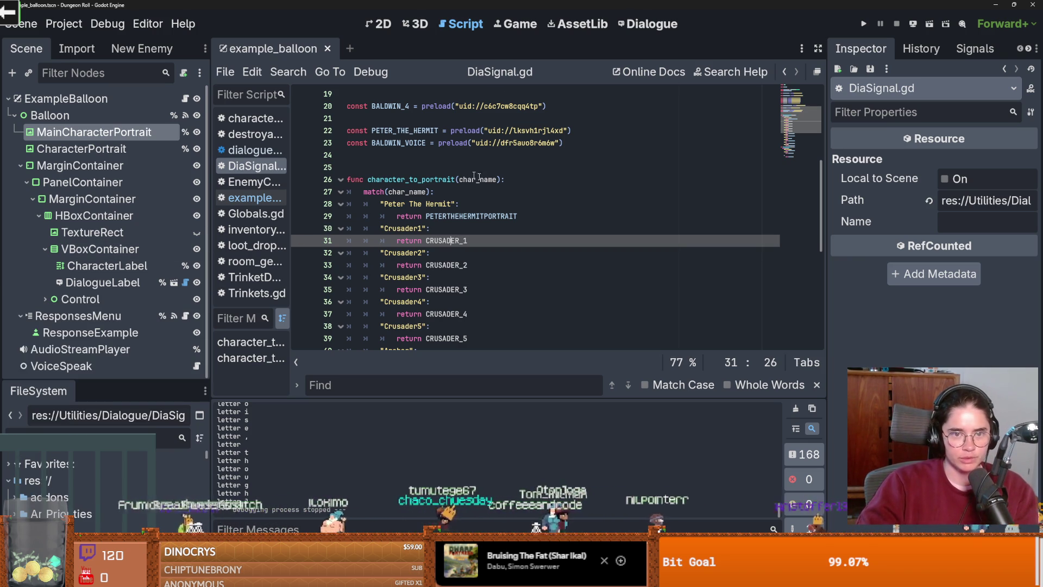
left_click(358, 178)
key("Up")
key("Up")
key("BackSpace")
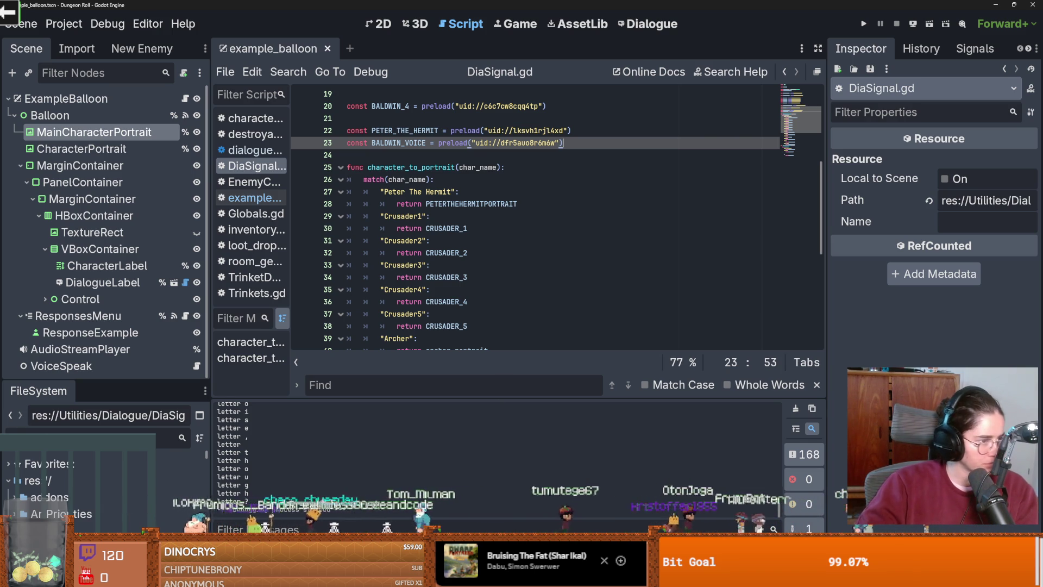
key("alt+Tab")
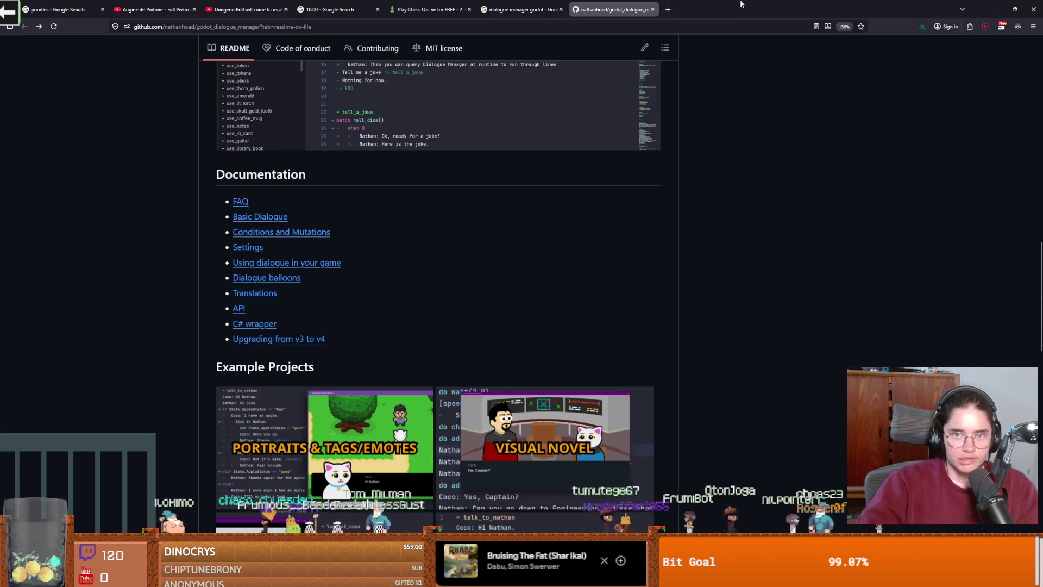
key("alt+Tab")
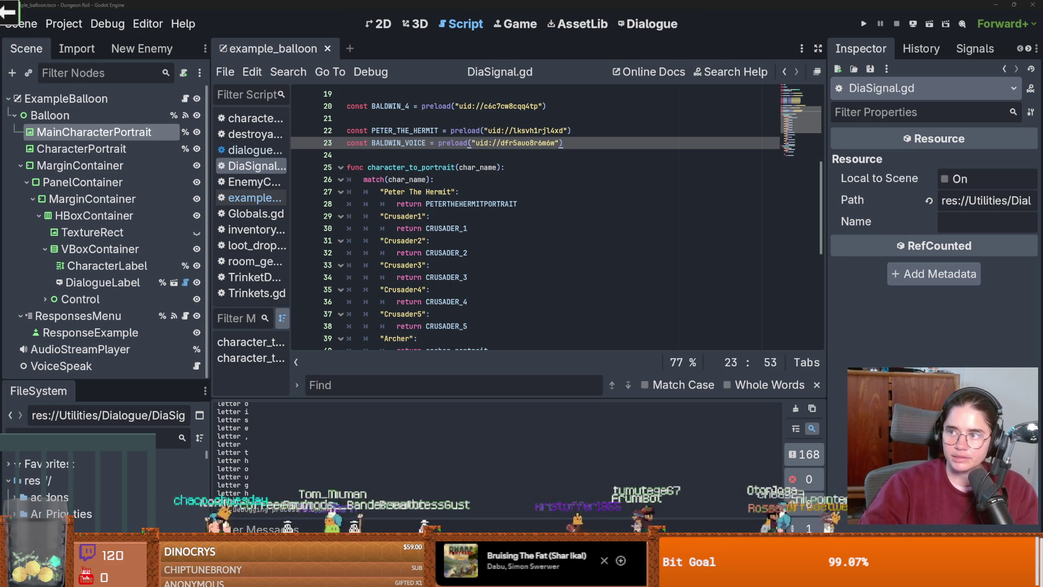